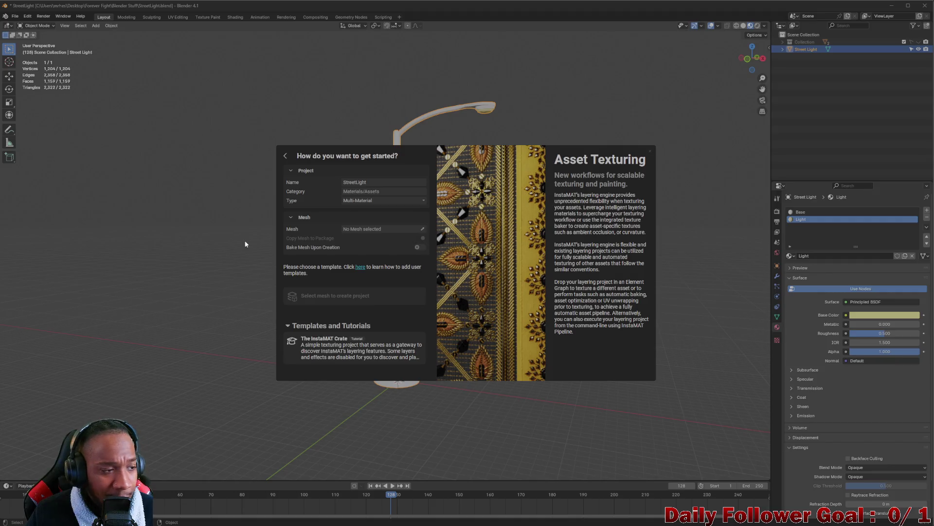
Create a new project without a template from the StreetLight.fbx mesh
left_click(365, 244)
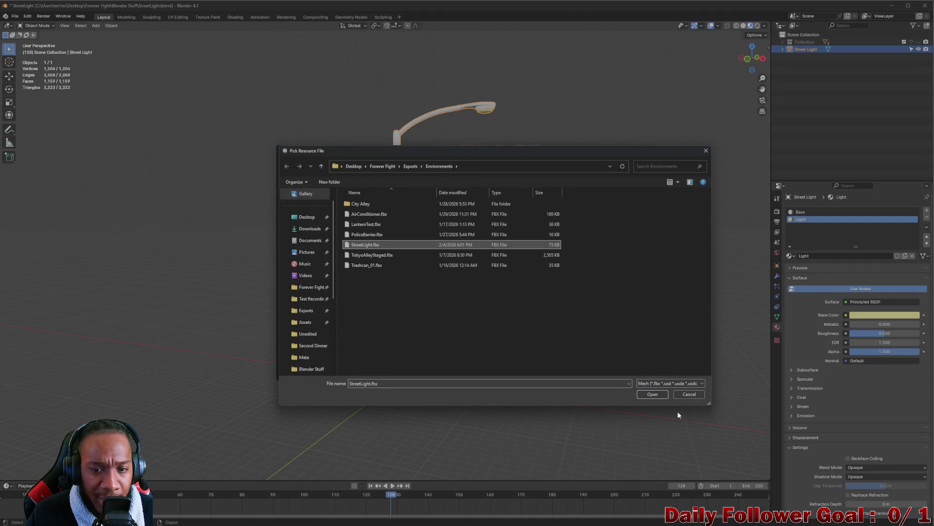
left_click(652, 394)
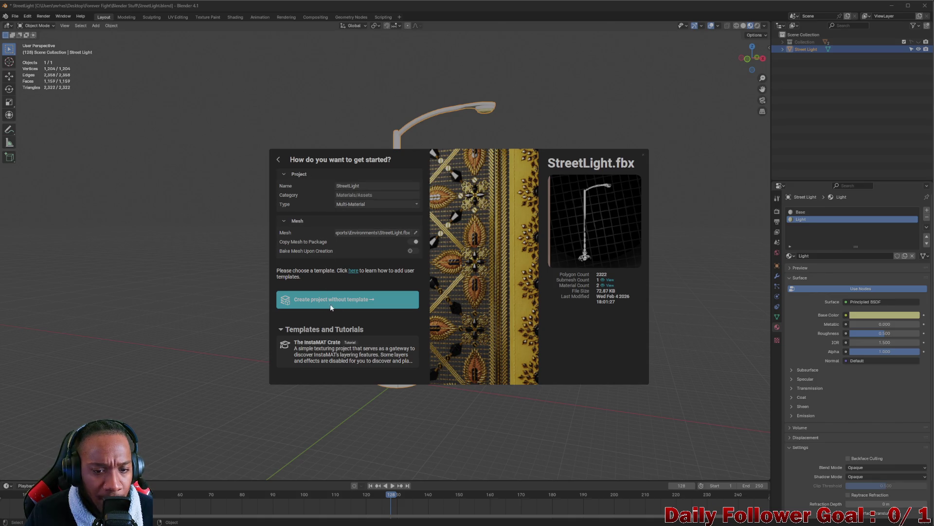
left_click(346, 302)
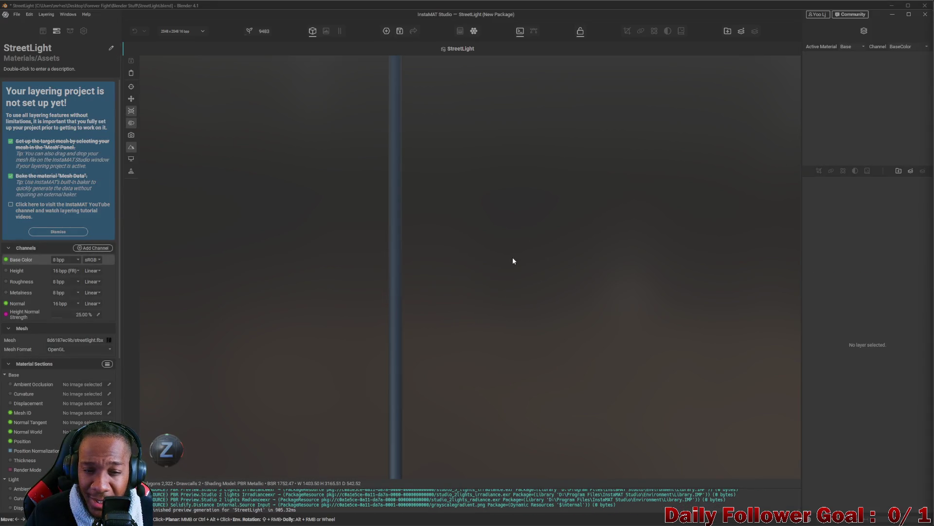
mouse_move(486, 308)
left_mouse_down()
mouse_move(572, 229)
mouse_move(545, 312)
mouse_move(512, 329)
mouse_move(369, 298)
mouse_move(546, 306)
mouse_move(453, 279)
mouse_move(523, 198)
mouse_move(501, 200)
mouse_move(503, 265)
mouse_move(525, 261)
mouse_move(448, 257)
mouse_move(486, 242)
mouse_move(513, 265)
left_mouse_up()
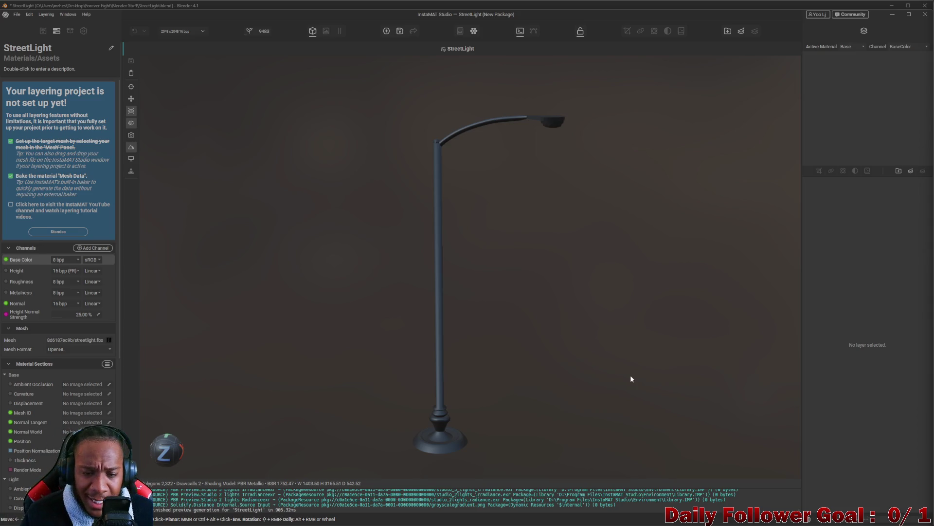
mouse_move(638, 376)
left_mouse_down()
mouse_move(616, 277)
mouse_move(567, 273)
left_mouse_up()
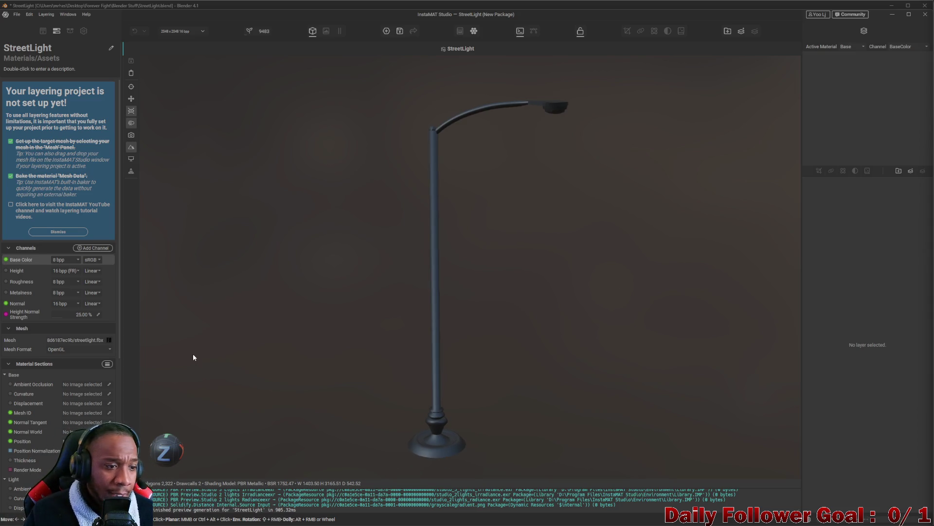
Switch between the package browser, viewer settings and StreetLight project setup panels
left_click(70, 32)
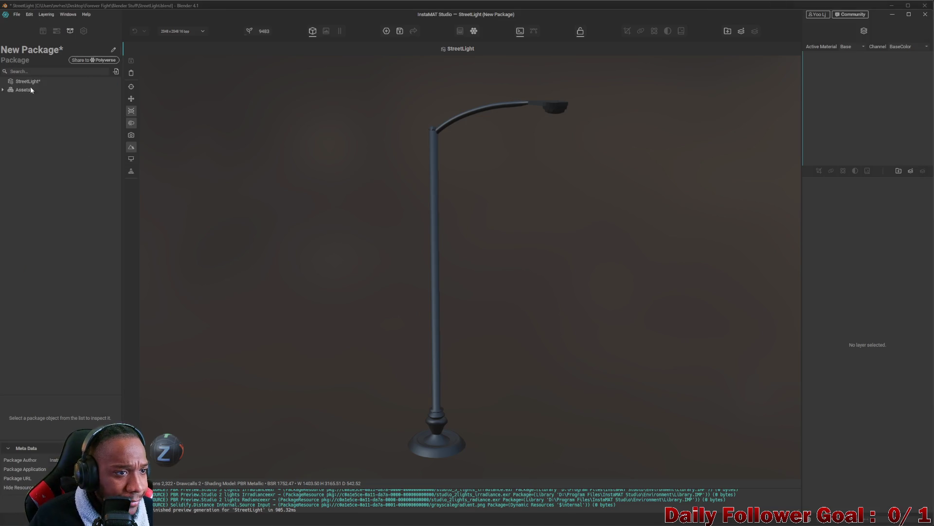
left_click(84, 31)
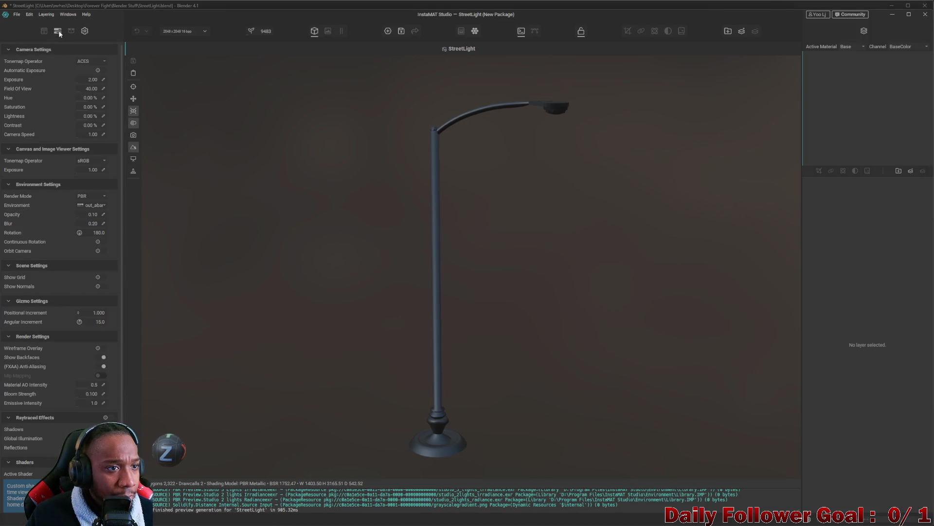
left_click(69, 30)
left_click(56, 32)
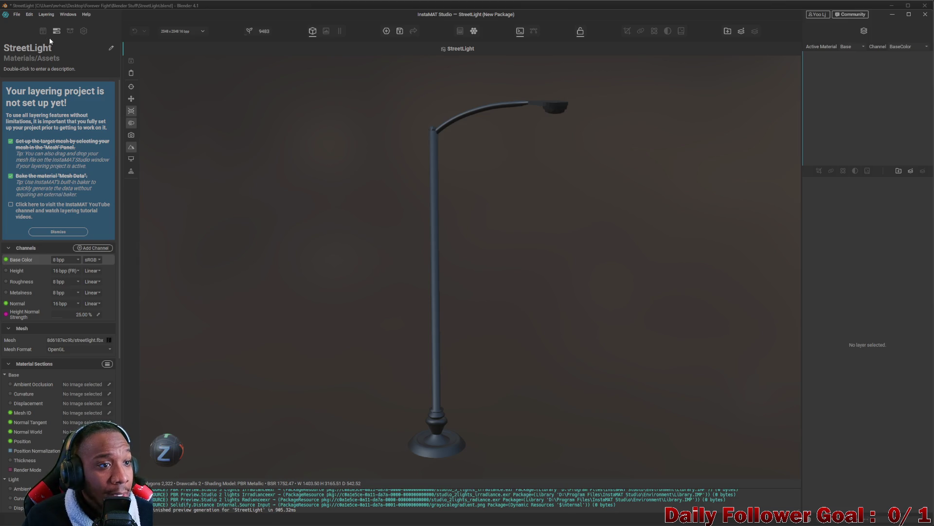
Expand and collapse the package's Assets and Meshes folders, then open the asset library
left_click(67, 31)
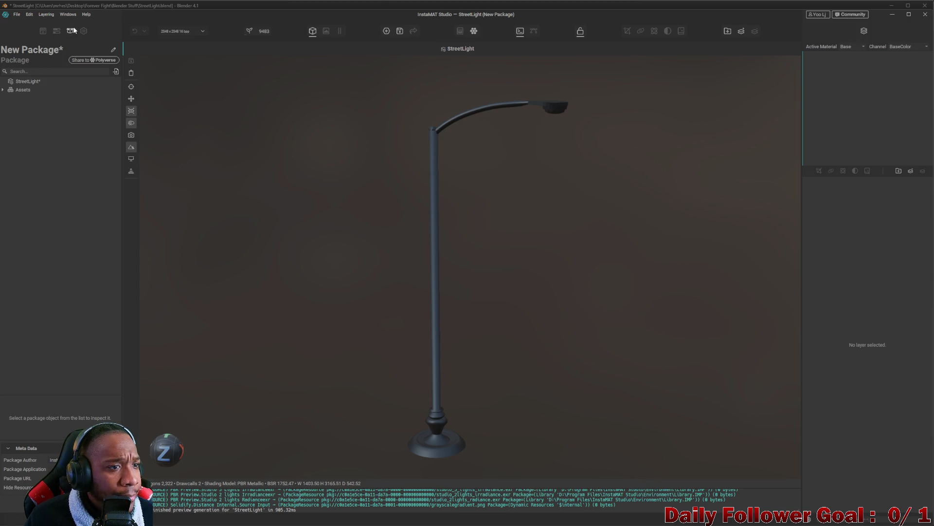
left_click(3, 90)
left_click(10, 97)
left_click(10, 98)
left_click(3, 90)
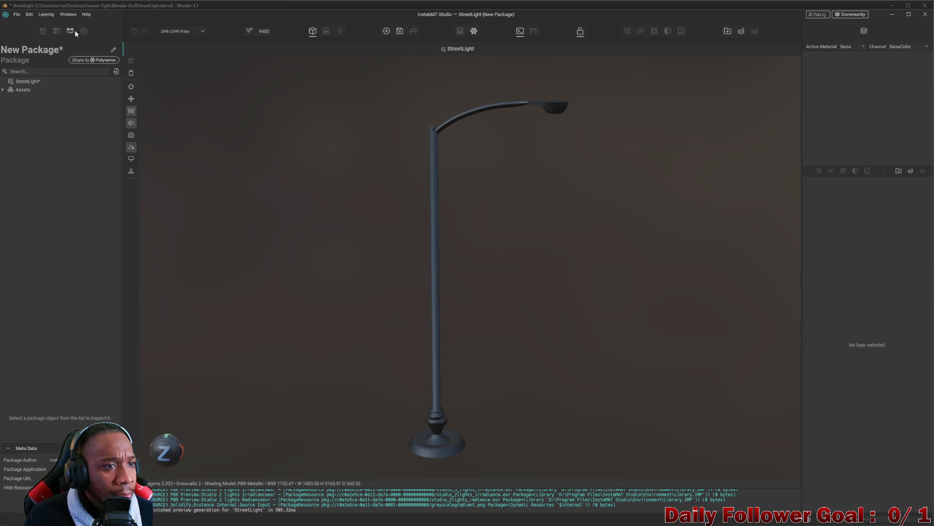
left_click(56, 30)
left_click(42, 31)
left_click(57, 30)
scroll(65, 372, "down", 3)
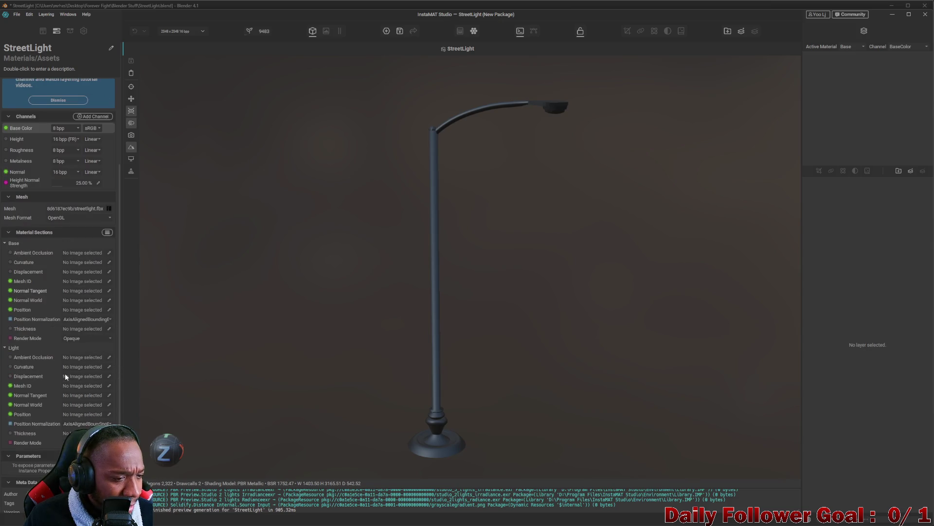
scroll(57, 380, "up", 3)
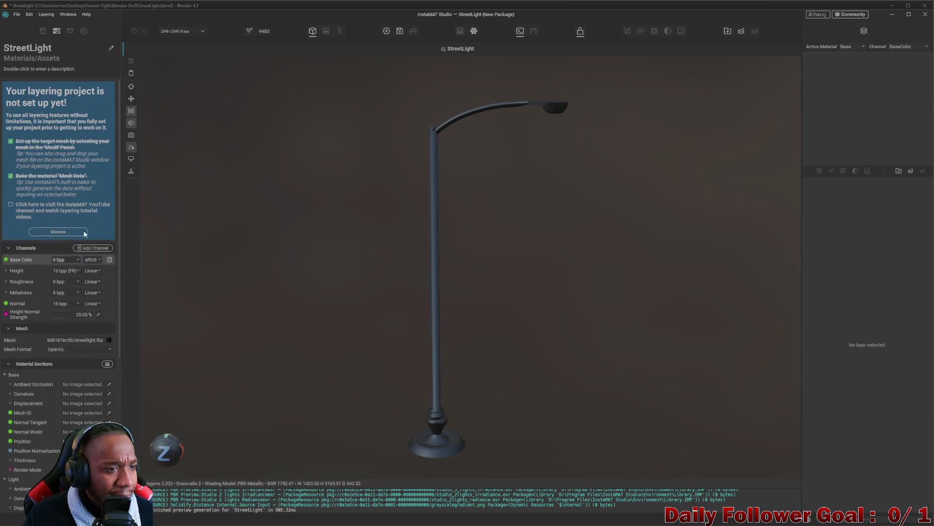
left_click(43, 32)
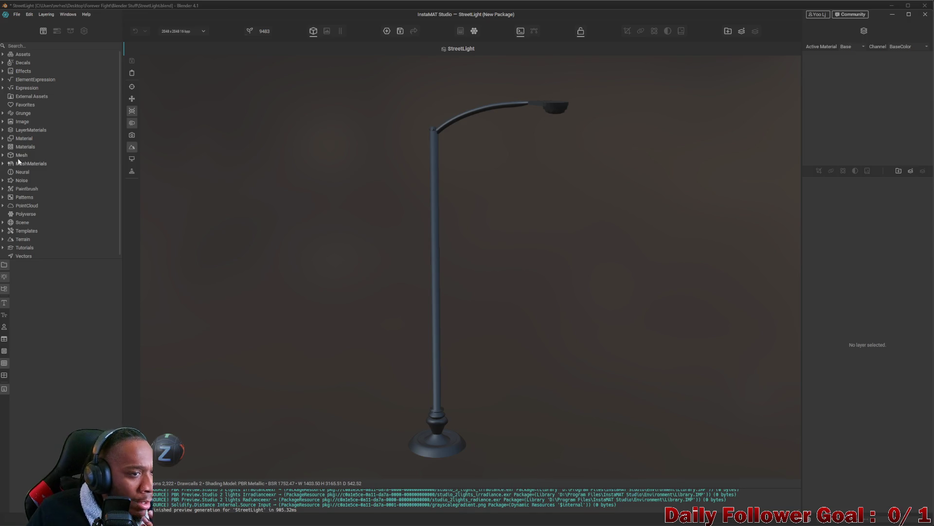
Expand Materials, search the library for 'metal' and browse the results as thumbnails
left_click(4, 147)
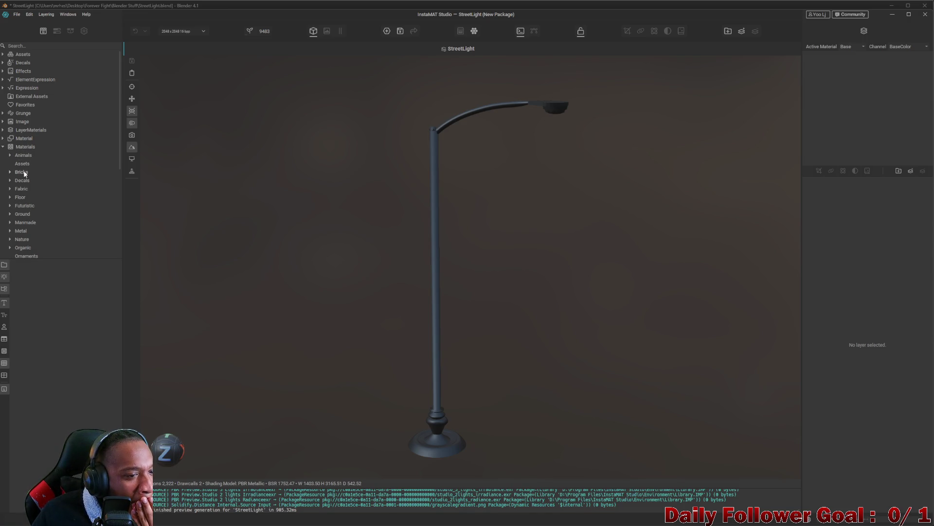
scroll(18, 201, "down", 3)
scroll(33, 113, "up", 3)
left_click(29, 46)
type("metal")
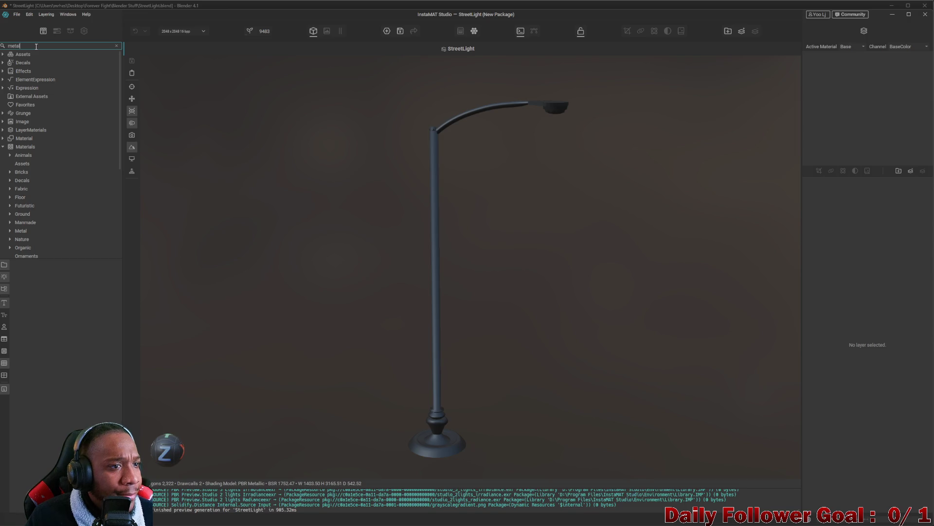
scroll(50, 187, "down", 6)
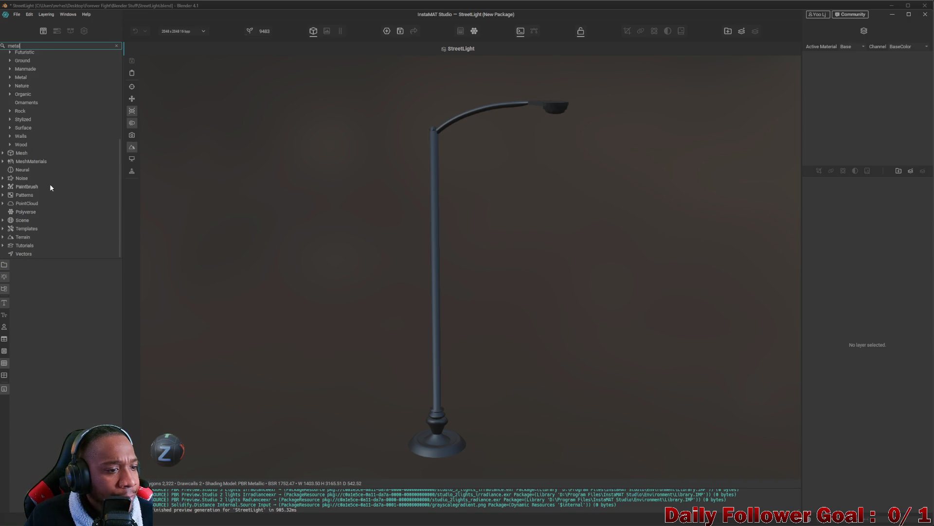
left_click(4, 266)
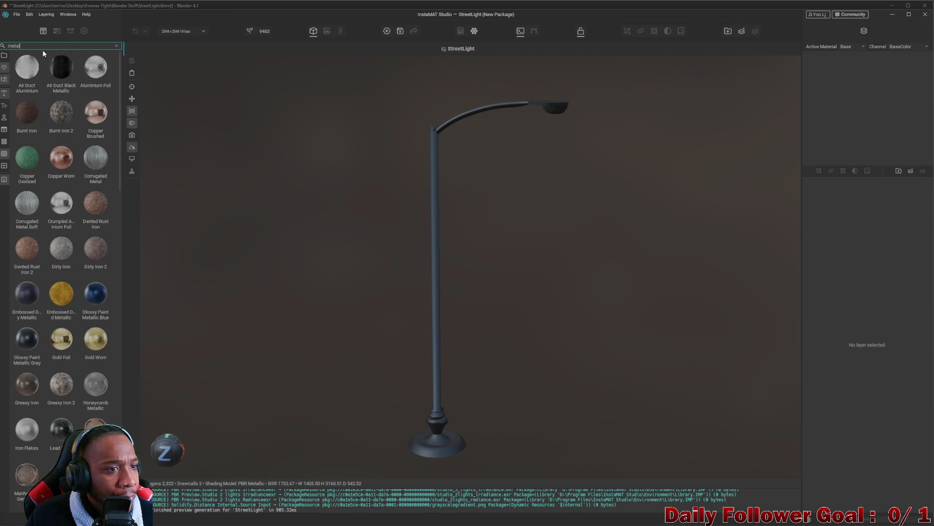
scroll(61, 157, "down", 8)
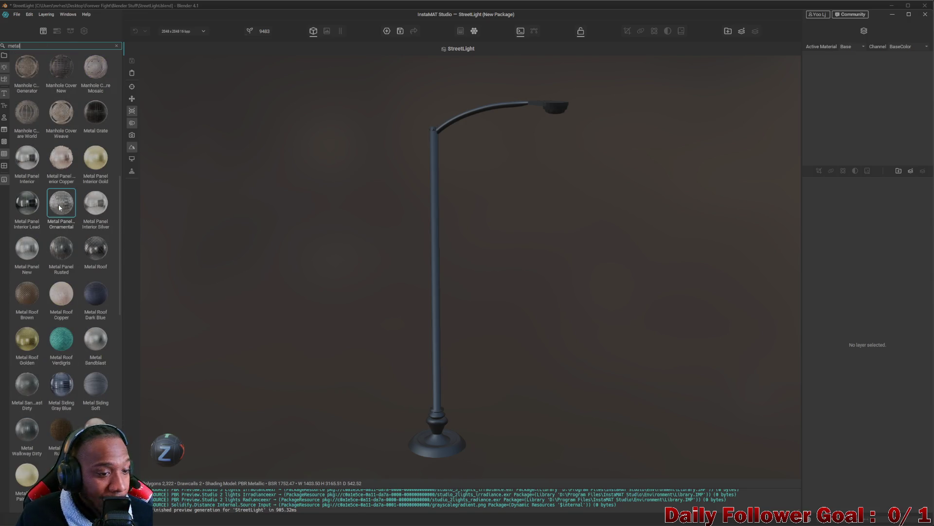
scroll(59, 219, "down", 3)
scroll(61, 239, "down", 3)
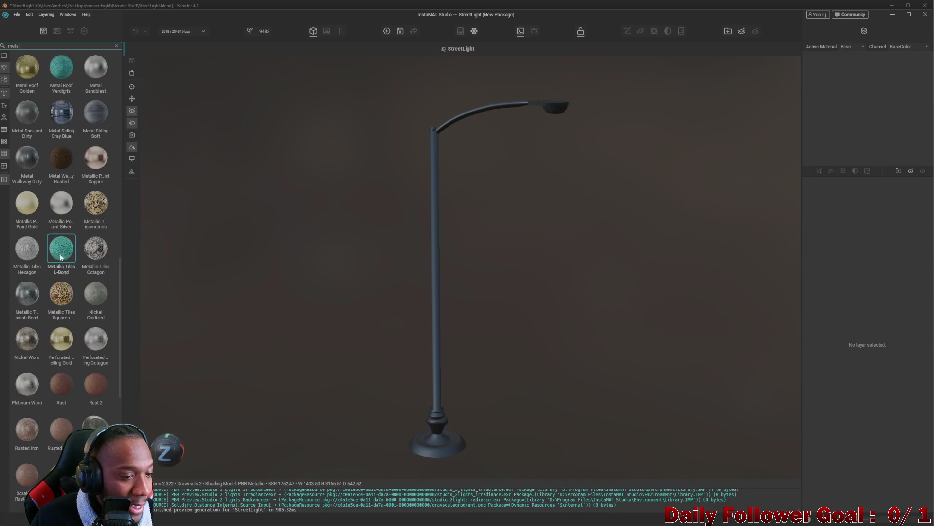
mouse_move(61, 203)
left_mouse_down()
mouse_move(389, 309)
mouse_move(433, 297)
left_mouse_up()
scroll(429, 320, "up", 10)
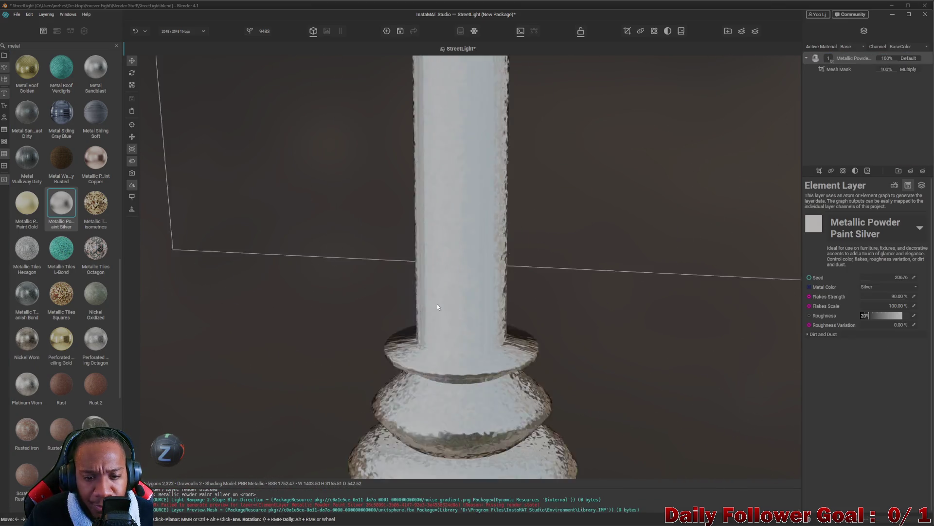
scroll(437, 307, "down", 5)
mouse_move(438, 307)
left_mouse_down()
mouse_move(379, 317)
mouse_move(492, 321)
left_mouse_up()
scroll(499, 319, "down", 3)
scroll(491, 321, "up", 4)
left_click_drag(454, 359, 463, 6)
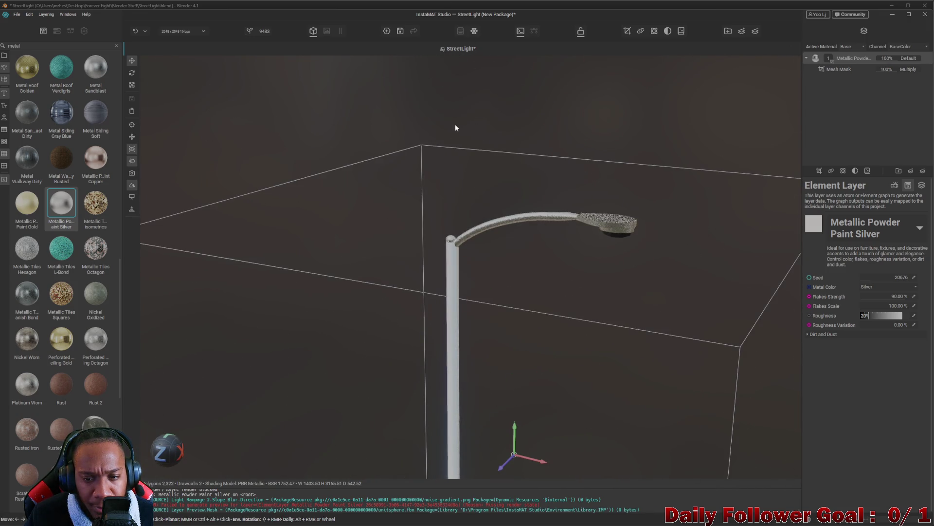
left_click_drag(455, 123, 450, 292)
scroll(417, 239, "up", 5)
scroll(417, 240, "down", 3)
left_click_drag(482, 263, 402, 315)
scroll(403, 315, "up", 6)
left_click_drag(269, 300, 581, 277)
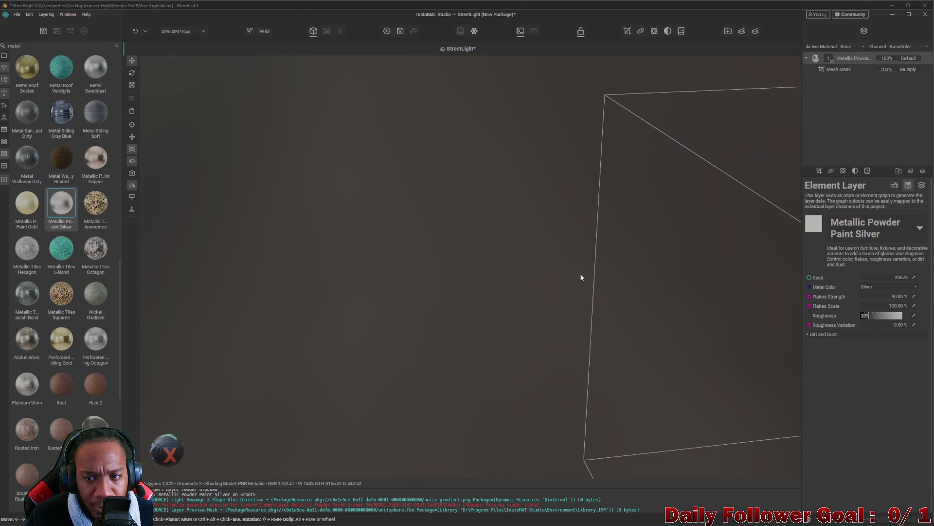
scroll(581, 278, "down", 5)
left_click_drag(484, 267, 463, 264)
scroll(462, 265, "up", 2)
scroll(592, 296, "down", 2)
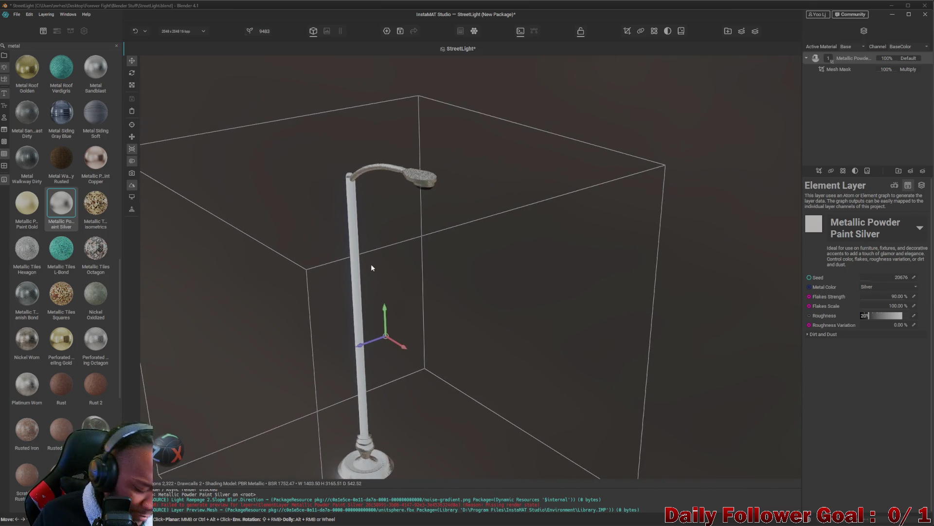
key("ctrl+z")
scroll(62, 296, "up", 6)
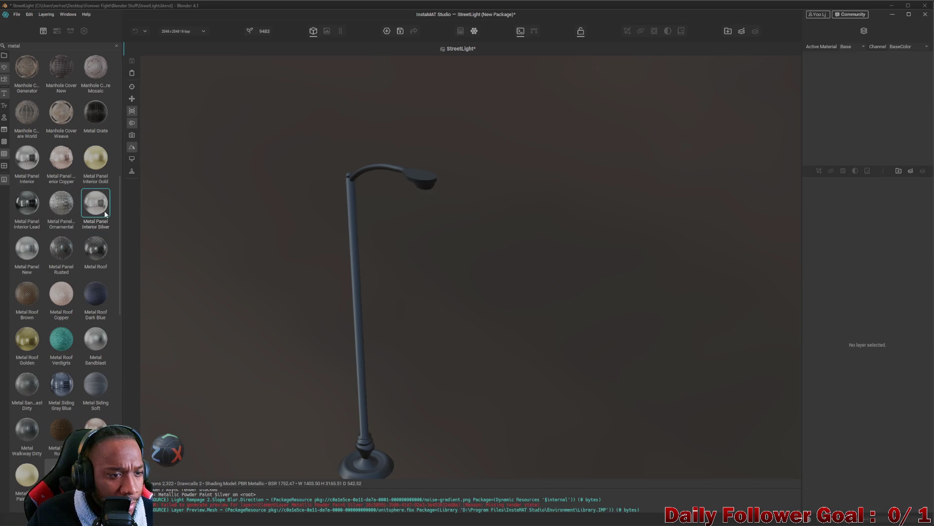
scroll(99, 210, "down", 3)
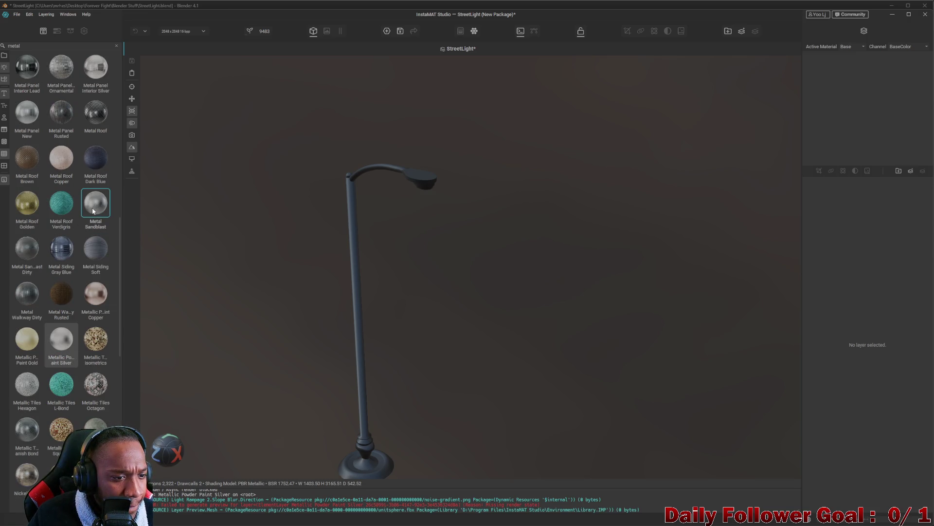
mouse_move(98, 249)
left_mouse_down()
mouse_move(163, 268)
mouse_move(357, 253)
mouse_move(355, 267)
left_mouse_up()
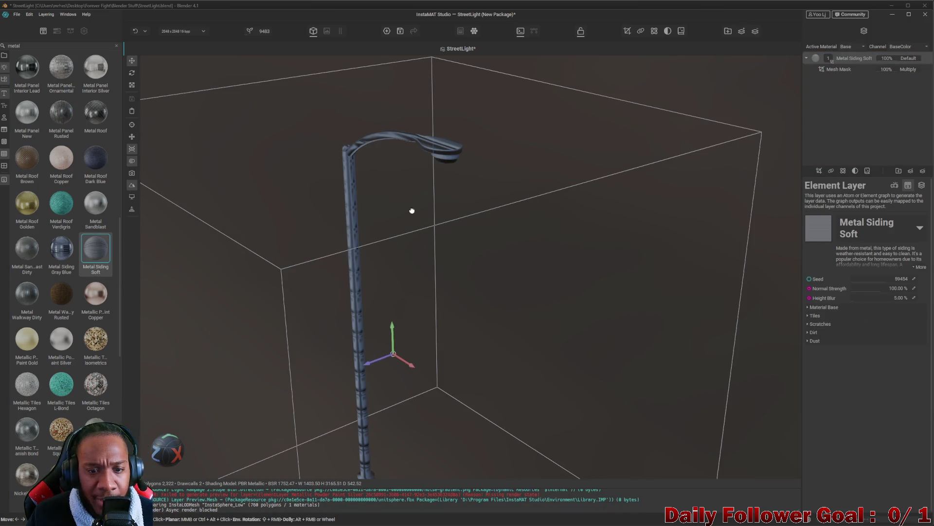
key("ctrl+z")
mouse_move(73, 332)
left_mouse_down()
mouse_move(67, 345)
mouse_move(352, 282)
left_mouse_up()
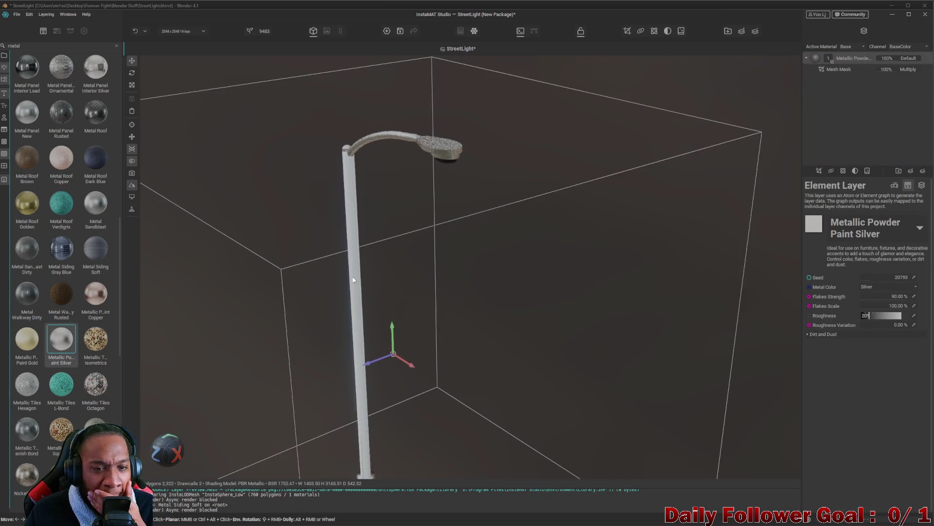
key("ctrl+z")
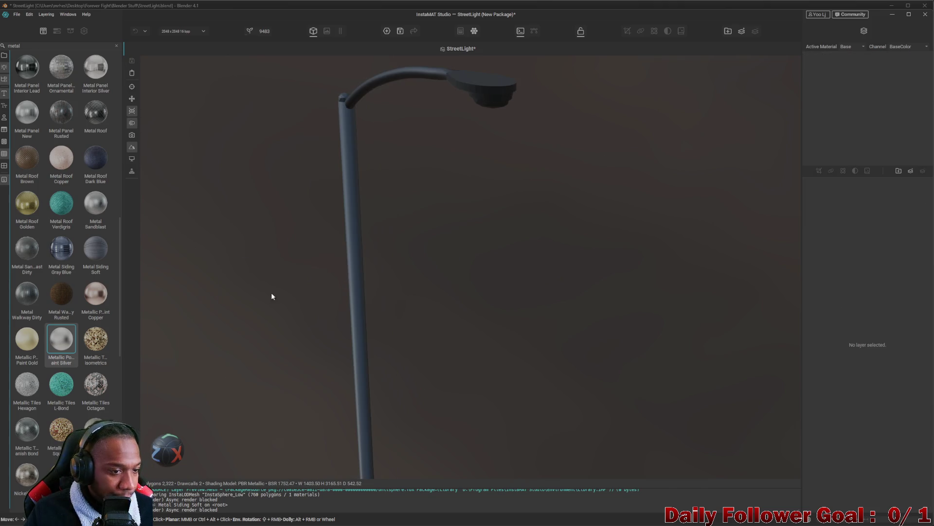
mouse_move(94, 205)
left_mouse_down()
mouse_move(151, 217)
mouse_move(395, 227)
mouse_move(409, 327)
left_mouse_up()
Orbit, pan and zoom the view down to the lamp's lower pole and base
scroll(494, 455, "up", 5)
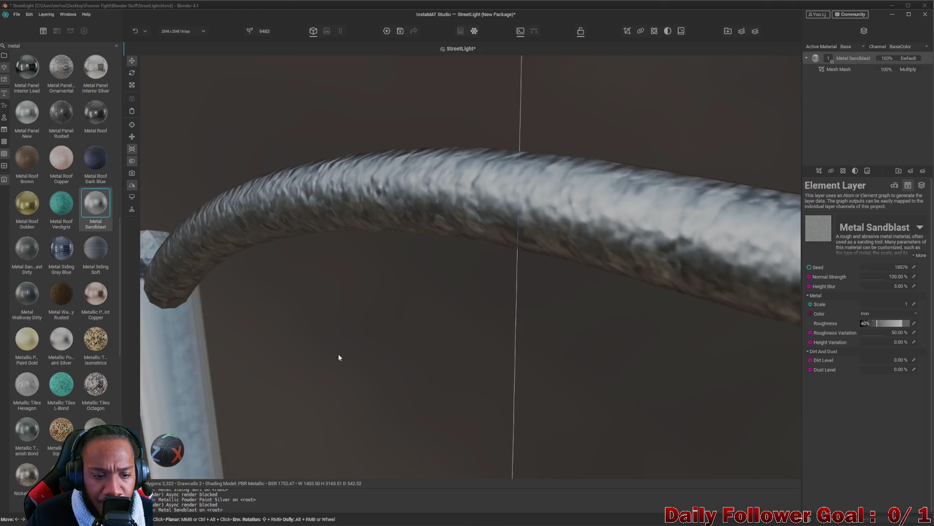
scroll(213, 326, "down", 5)
mouse_move(213, 326)
left_mouse_down()
mouse_move(323, 190)
mouse_move(367, 319)
mouse_move(365, 393)
left_mouse_up()
scroll(365, 393, "down", 3)
mouse_move(405, 313)
left_mouse_down()
mouse_move(321, 281)
mouse_move(454, 291)
mouse_move(418, 313)
mouse_move(431, 358)
mouse_move(415, 359)
left_mouse_up()
scroll(291, 366, "up", 3)
left_click_drag(291, 366, 594, 375)
scroll(651, 302, "down", 2)
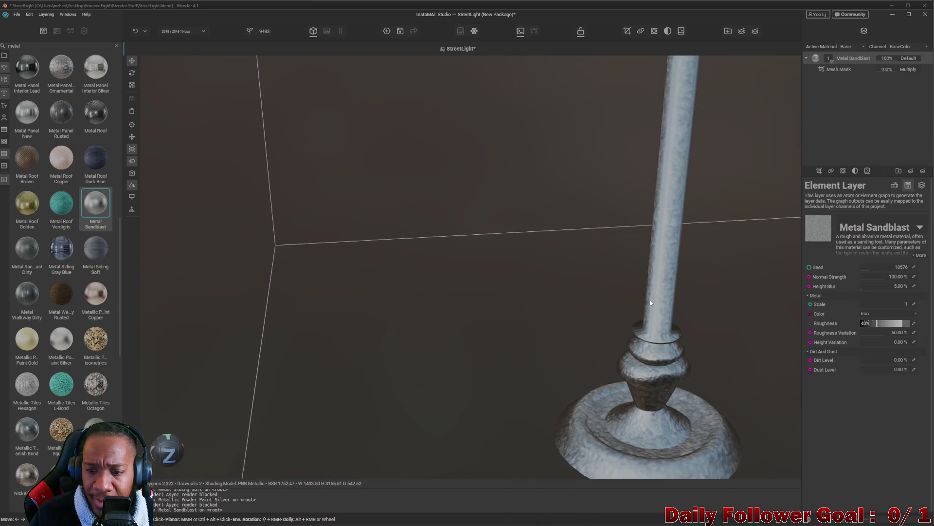
scroll(645, 359, "up", 5)
scroll(633, 279, "down", 3)
mouse_move(637, 273)
left_mouse_down()
mouse_move(602, 321)
mouse_move(442, 384)
mouse_move(410, 347)
mouse_move(343, 341)
mouse_move(457, 286)
mouse_move(498, 336)
mouse_move(484, 371)
mouse_move(481, 273)
mouse_move(480, 378)
mouse_move(407, 392)
mouse_move(381, 375)
mouse_move(329, 211)
mouse_move(405, 277)
mouse_move(459, 230)
mouse_move(399, 374)
mouse_move(369, 387)
mouse_move(372, 370)
mouse_move(304, 352)
mouse_move(329, 373)
mouse_move(330, 299)
mouse_move(342, 262)
mouse_move(353, 376)
mouse_move(436, 299)
mouse_move(501, 290)
mouse_move(513, 405)
mouse_move(505, 399)
mouse_move(539, 363)
left_mouse_up()
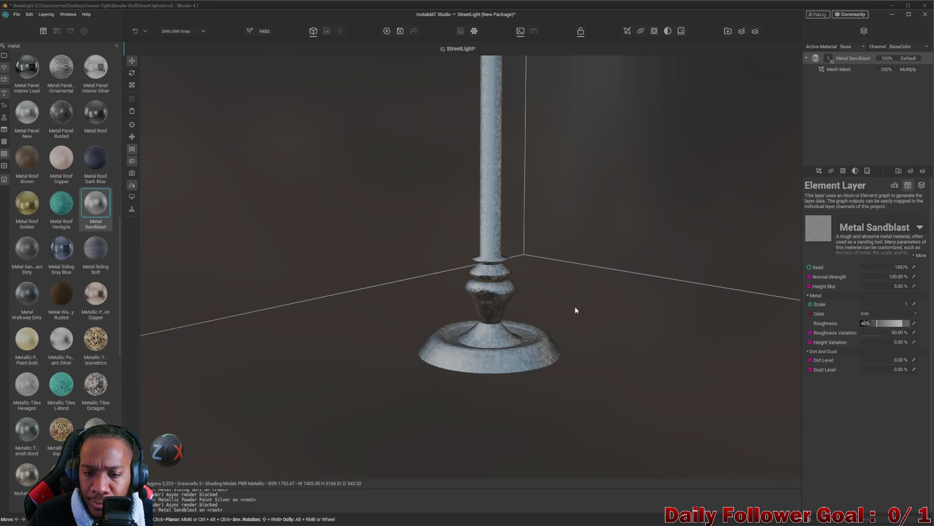
Reframe the view close on the lamp base and show the layer's projection settings
left_click_drag(504, 259, 524, 293)
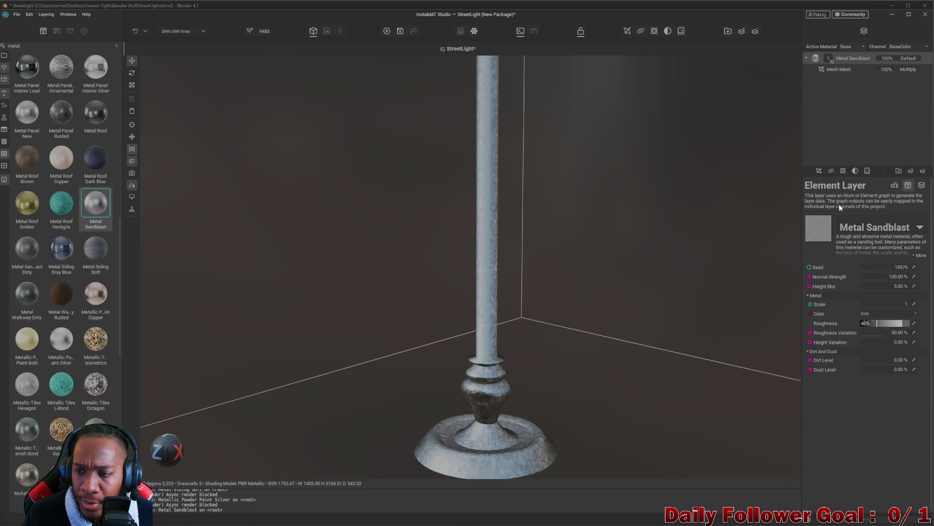
scroll(403, 377, "down", 3)
mouse_move(481, 332)
left_mouse_down()
mouse_move(518, 235)
mouse_move(505, 327)
mouse_move(511, 293)
mouse_move(503, 210)
left_mouse_up()
scroll(489, 349, "up", 5)
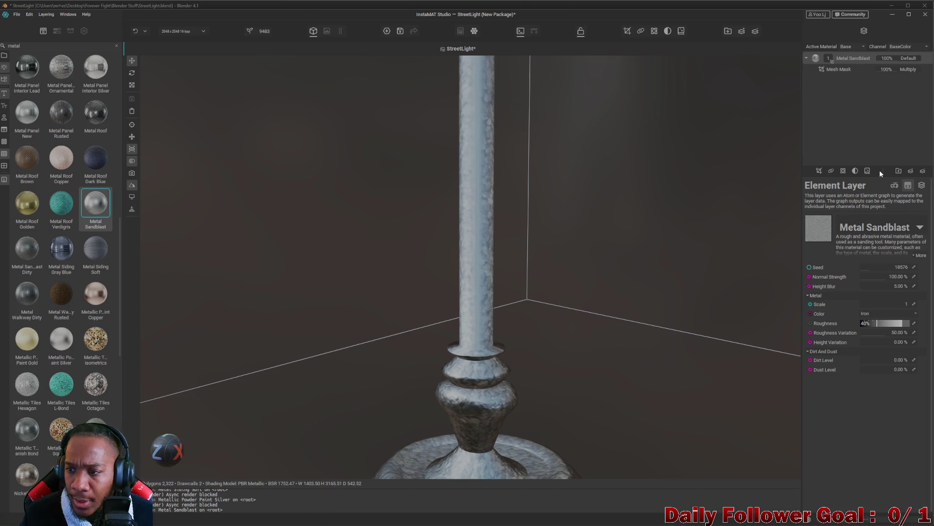
left_click(895, 185)
Set the Metal Sandblast layer's roughness to 30% with the value picker
left_click(921, 185)
left_click(908, 185)
left_click(890, 323)
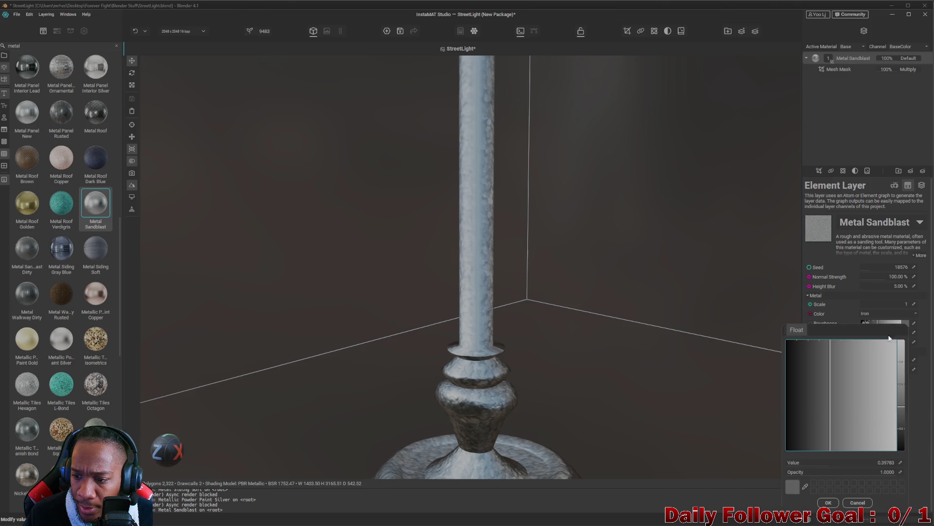
left_click_drag(856, 392, 862, 431)
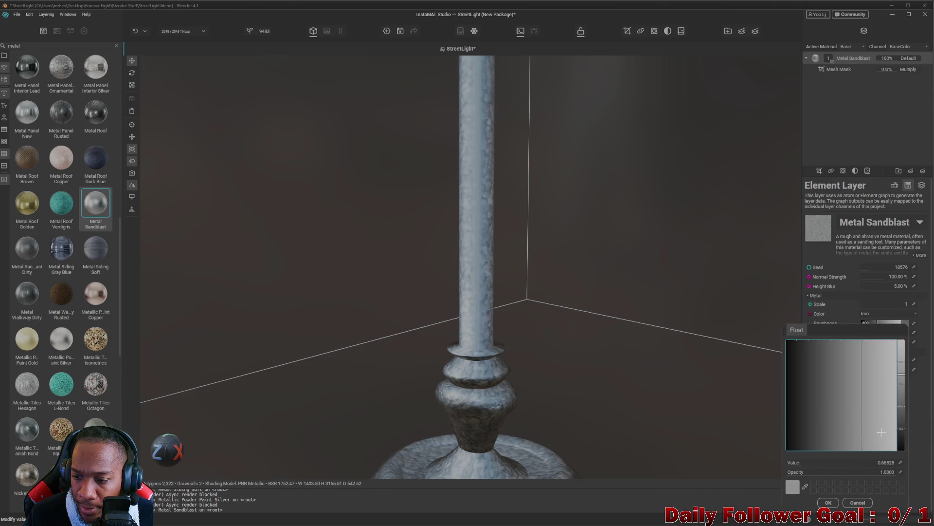
left_click_drag(808, 448, 797, 408)
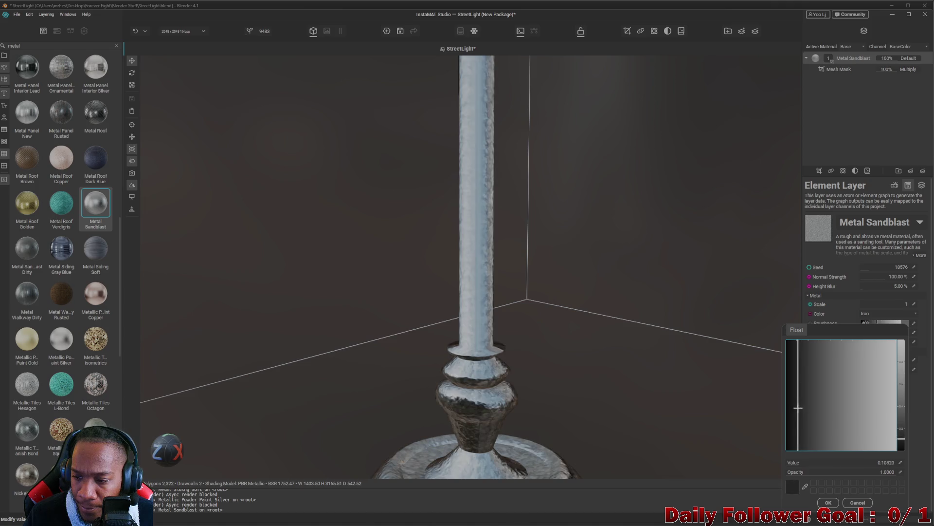
mouse_move(841, 387)
left_mouse_down()
mouse_move(829, 390)
mouse_move(899, 384)
mouse_move(900, 343)
mouse_move(898, 389)
mouse_move(791, 433)
mouse_move(804, 436)
mouse_move(769, 466)
mouse_move(819, 446)
left_mouse_up()
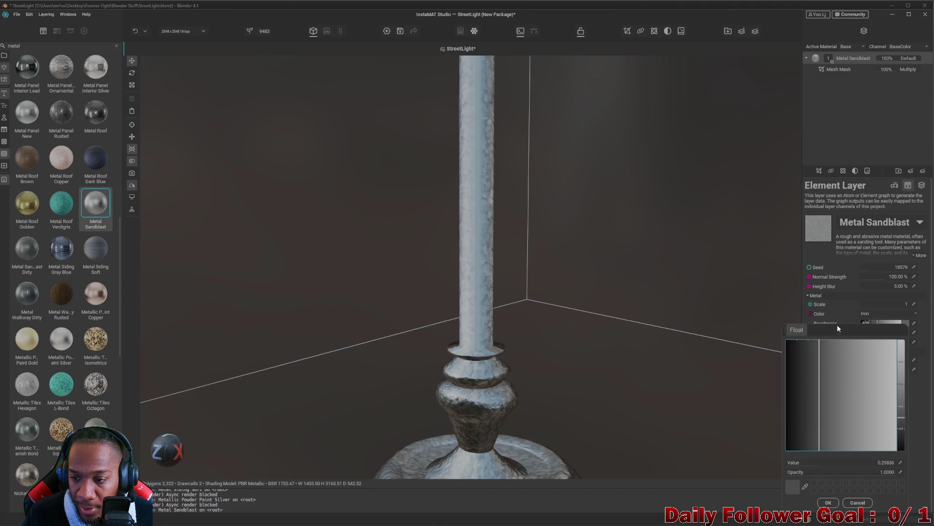
left_click(841, 312)
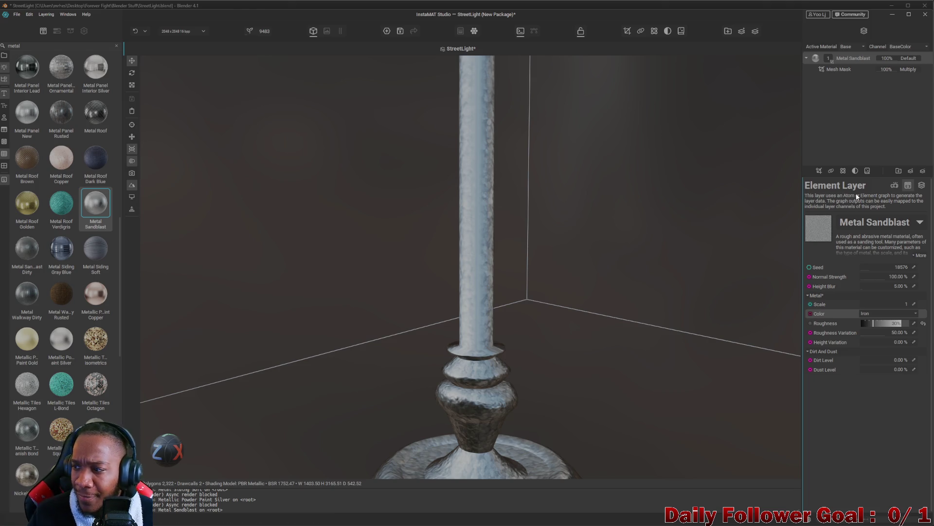
Review the layer's projection and channel settings, then deselect the Metal Sandblast layer
left_click(895, 185)
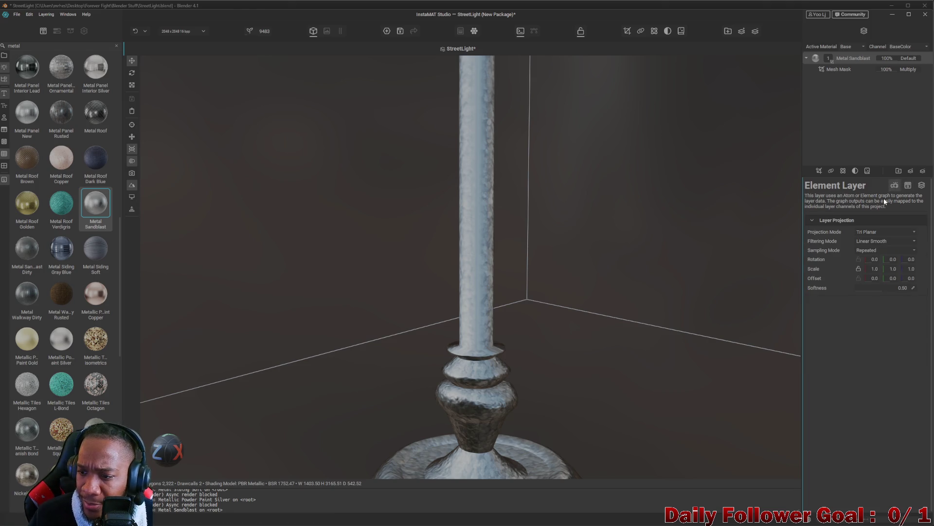
left_click(912, 186)
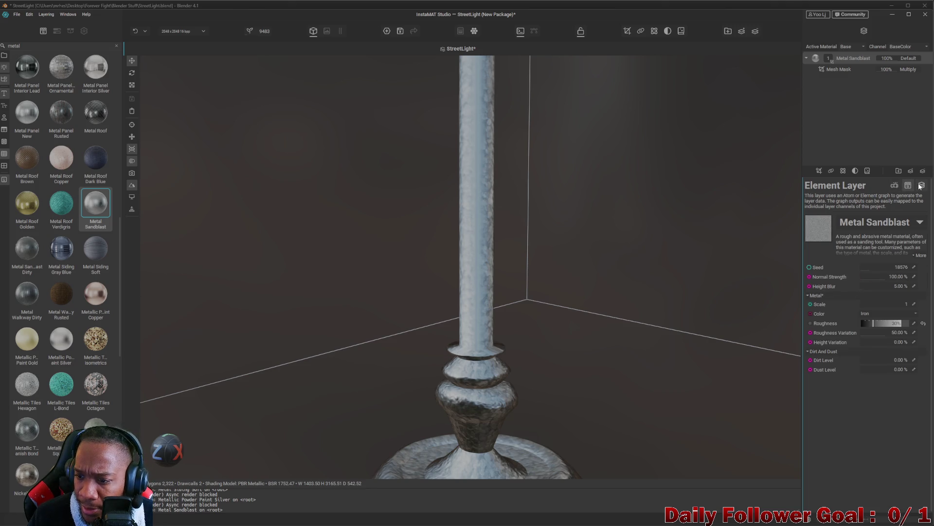
left_click(921, 185)
left_click(860, 114)
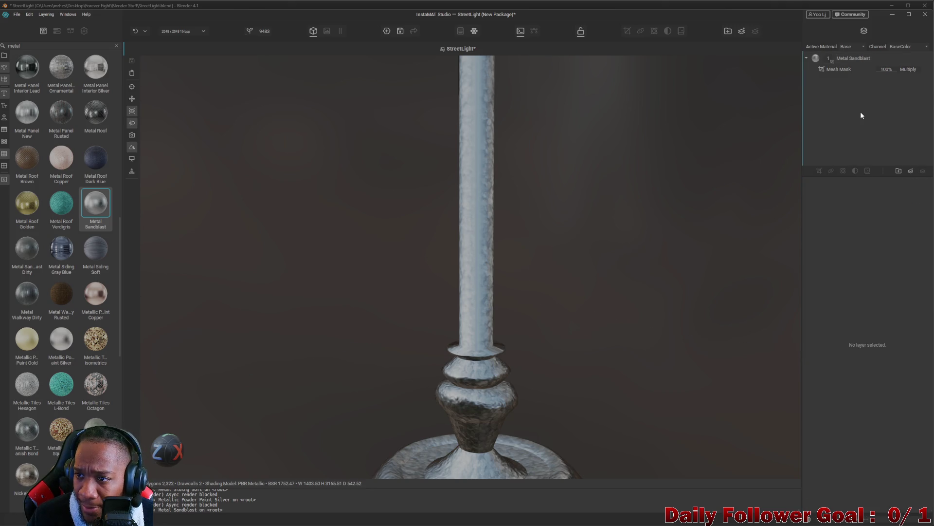
left_click(909, 171)
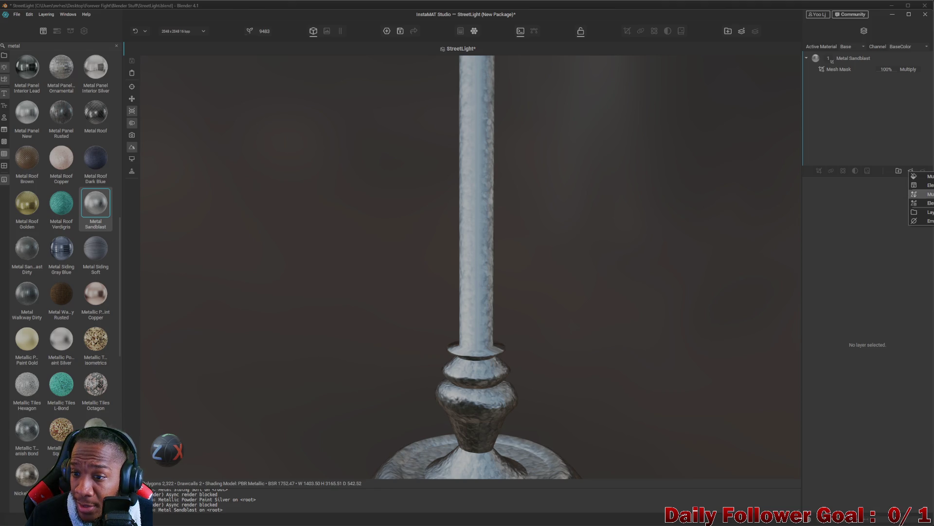
left_click(922, 194)
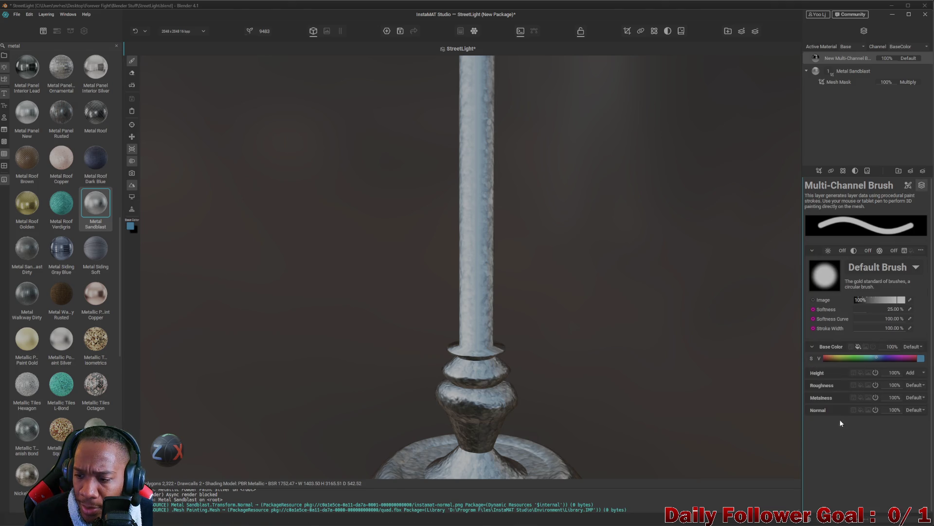
left_click(908, 185)
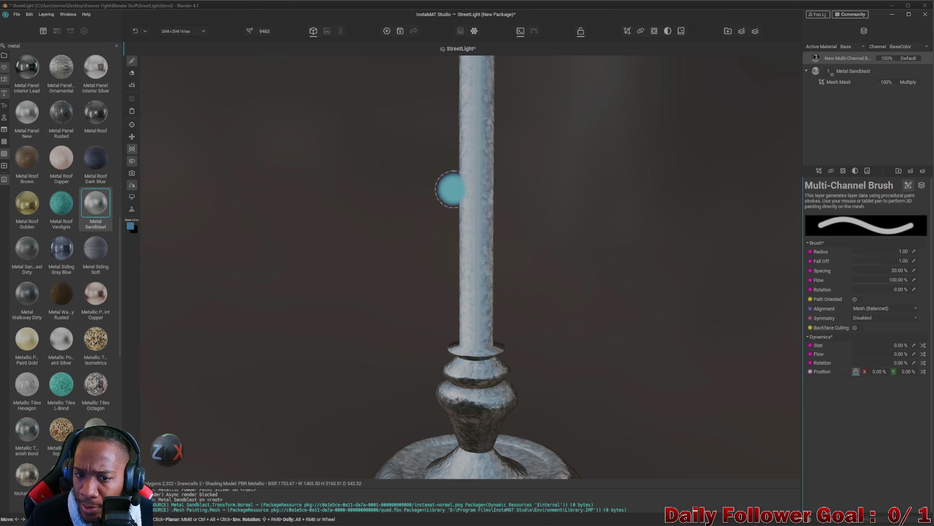
left_click_drag(452, 189, 527, 198)
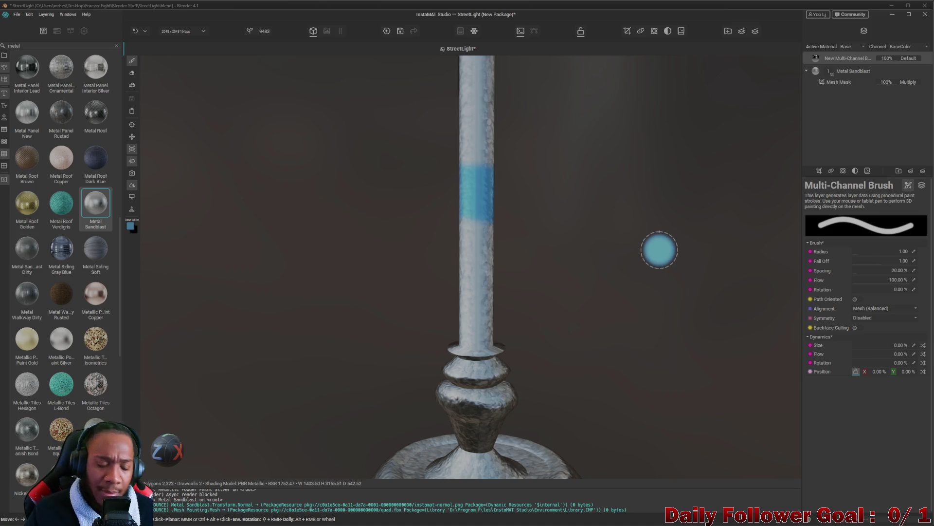
key("bracketleft")
key("bracketright")
left_click_drag(463, 235, 463, 365)
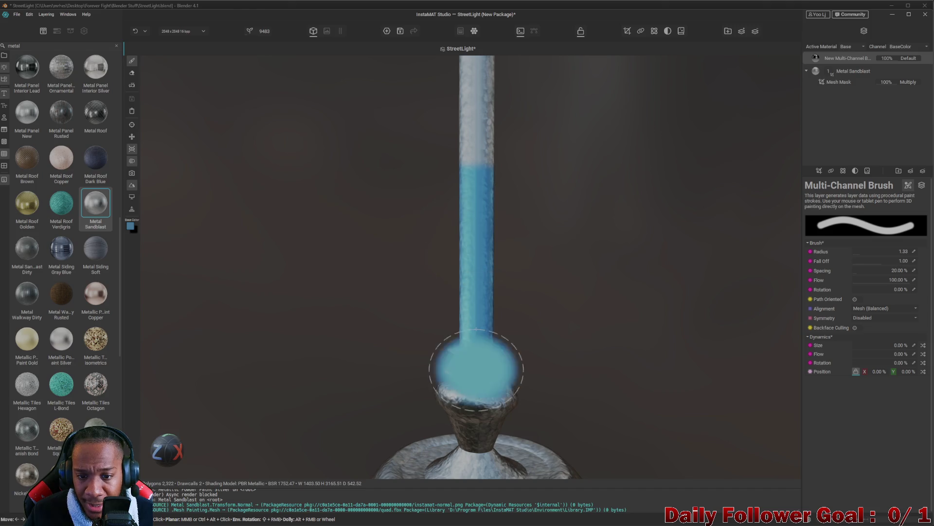
key("ctrl+z")
key("bracketleft")
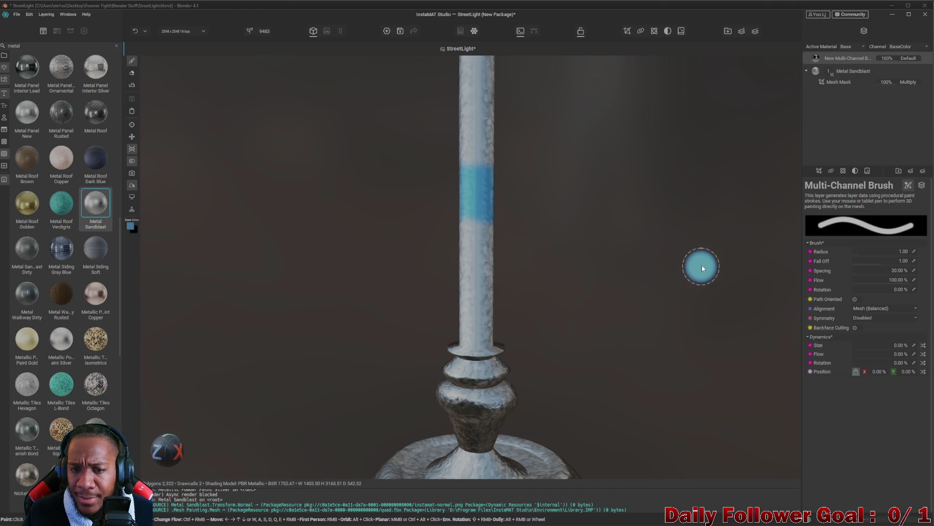
key("ctrl+z")
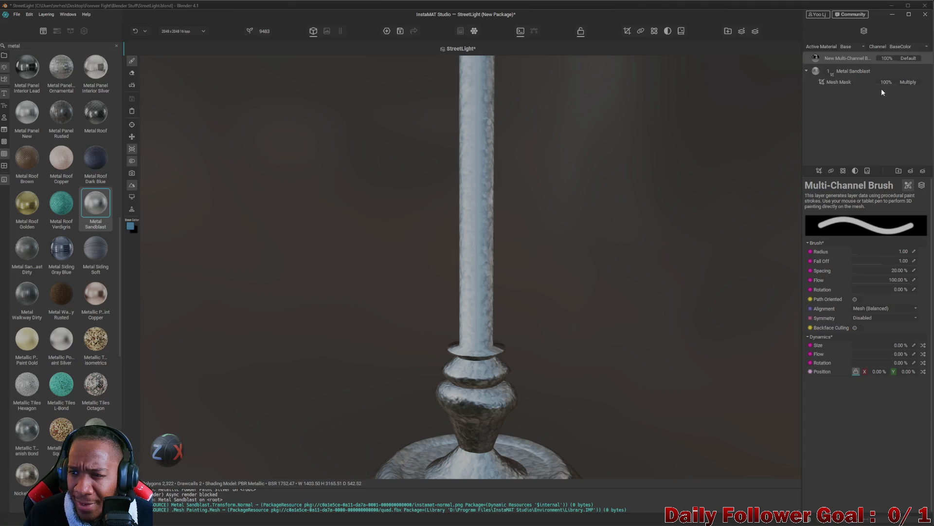
key("ctrl+z")
left_click(911, 172)
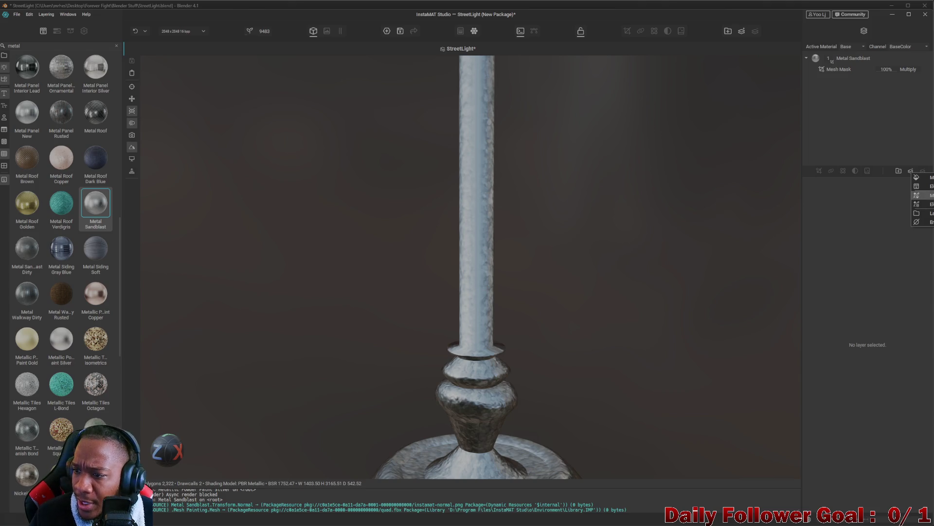
left_click(920, 177)
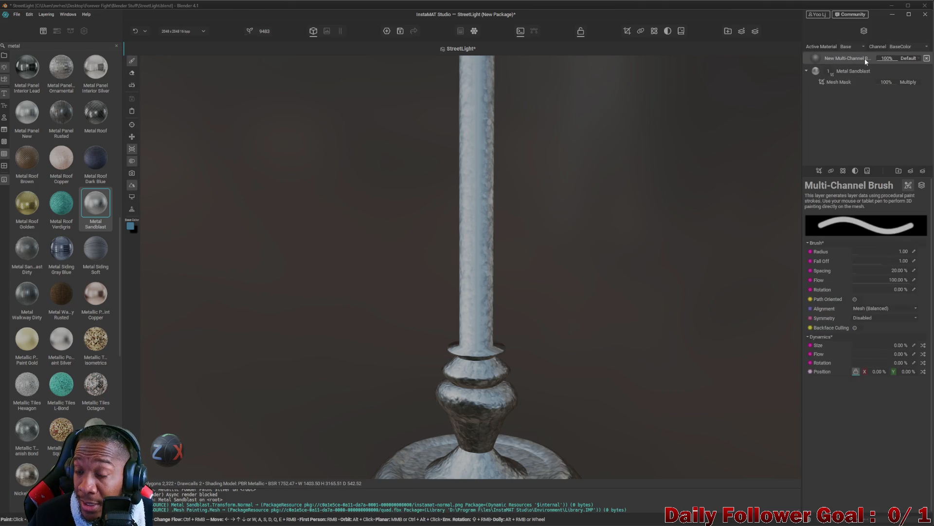
right_click(852, 60)
left_click(832, 117)
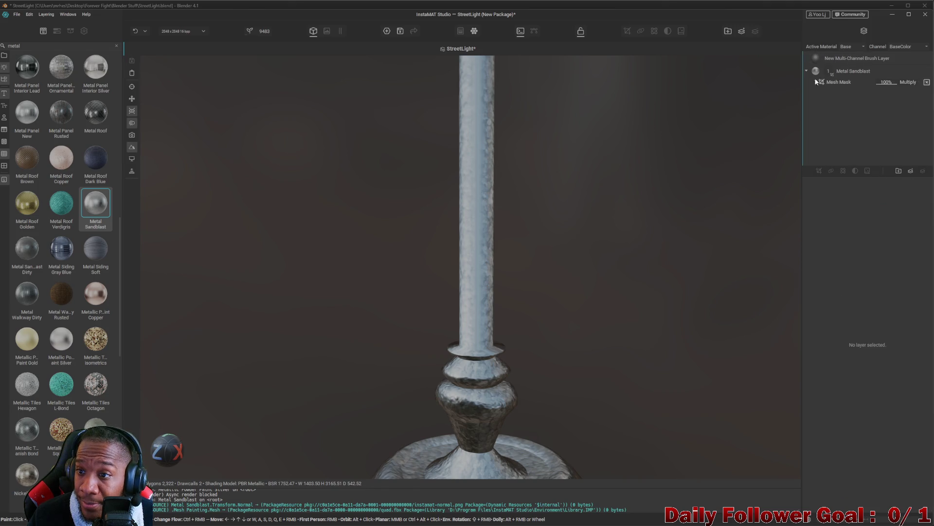
left_click(819, 171)
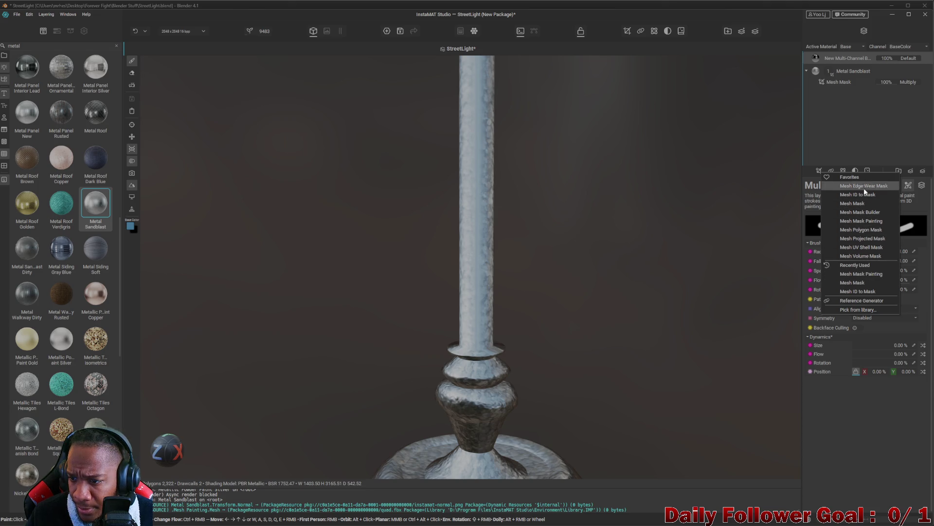
left_click(874, 224)
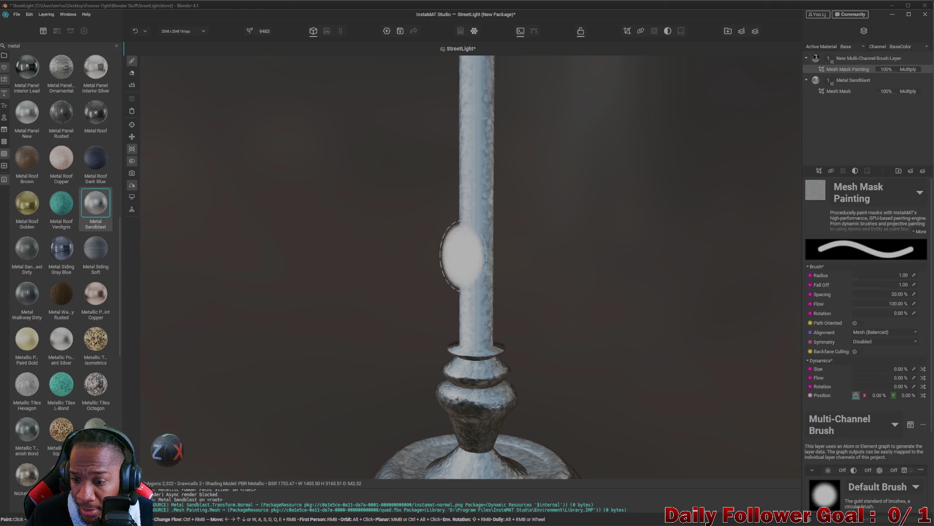
scroll(837, 365, "down", 3)
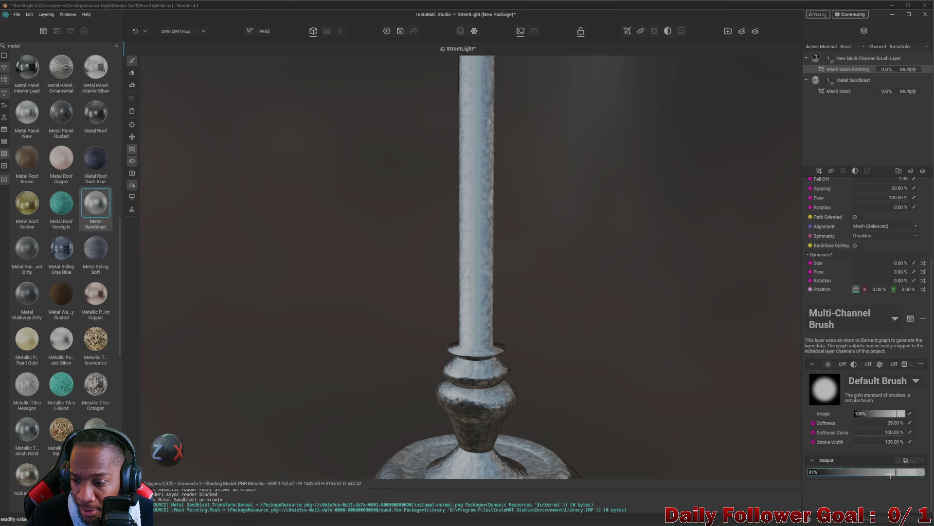
left_click_drag(827, 472, 923, 471)
scroll(540, 200, "down", 5)
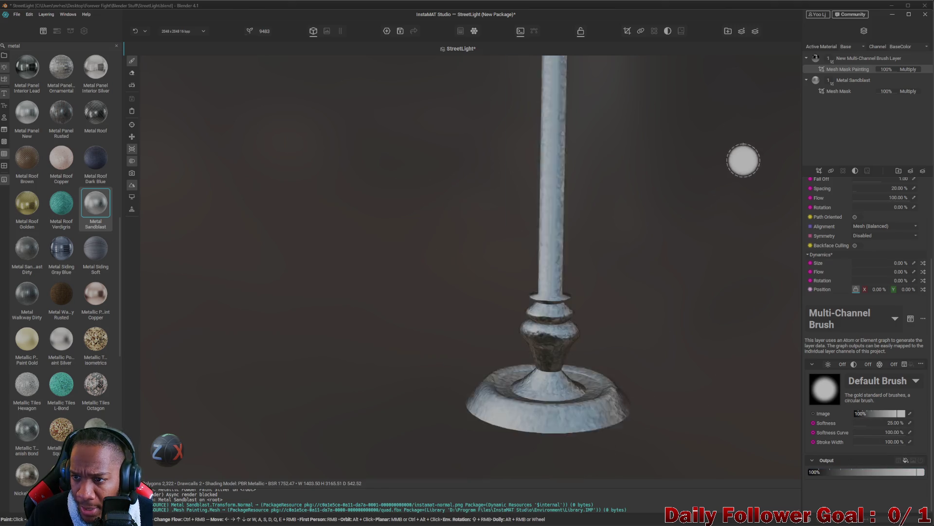
left_click(846, 159)
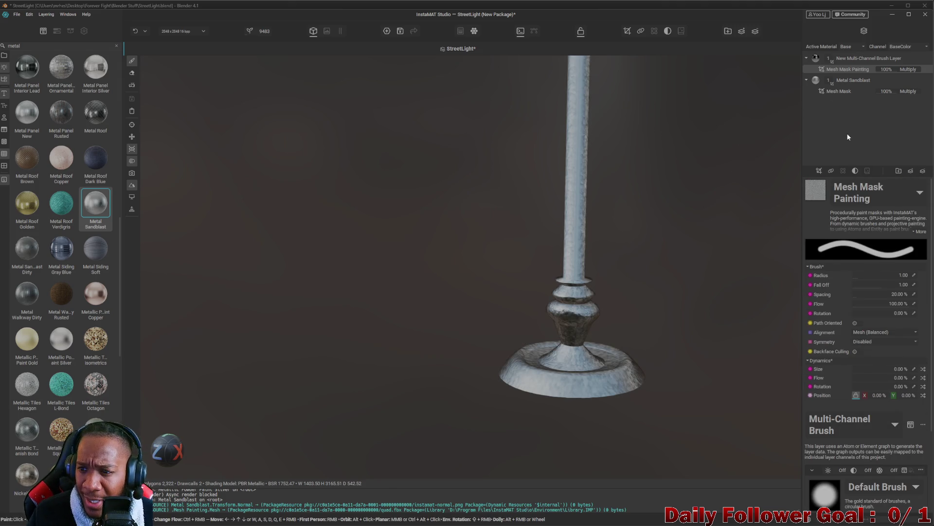
key("Delete")
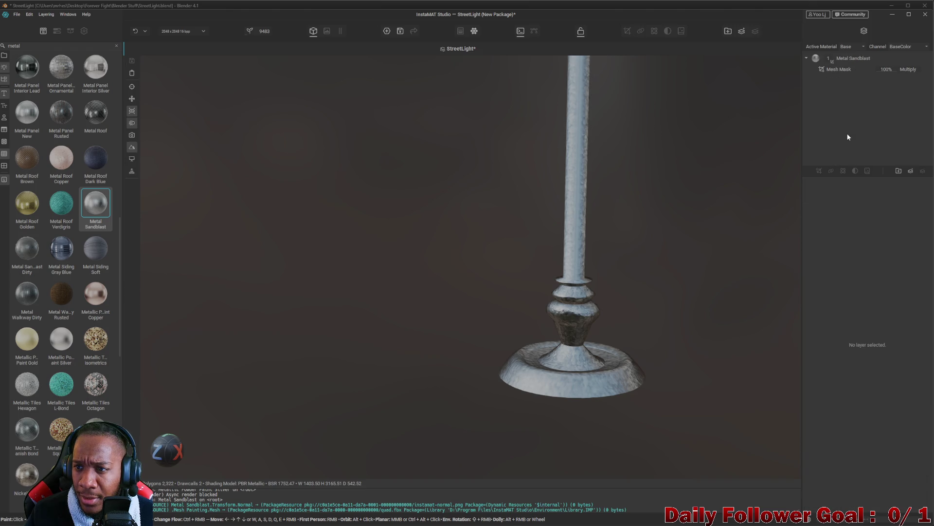
Add a Multi-Channel Brush layer and show its Default Brush paint channel settings
left_click(912, 172)
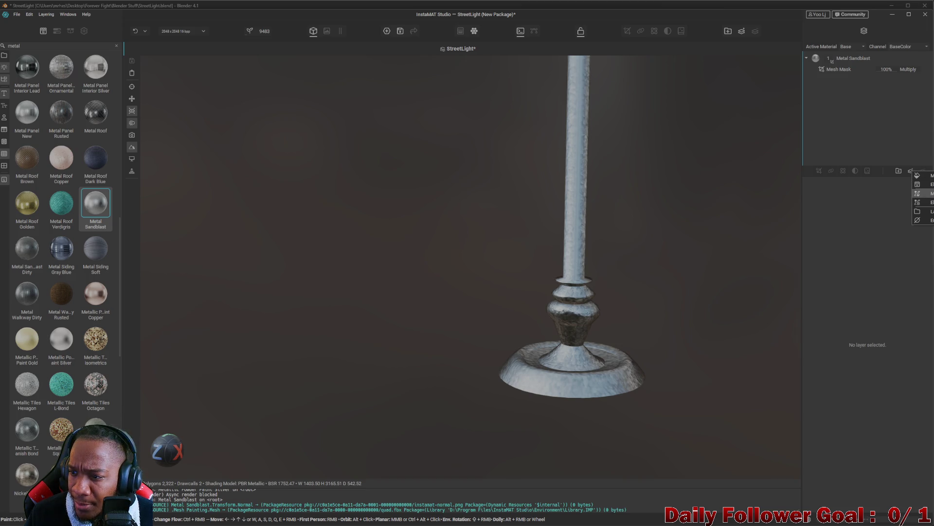
left_click(922, 193)
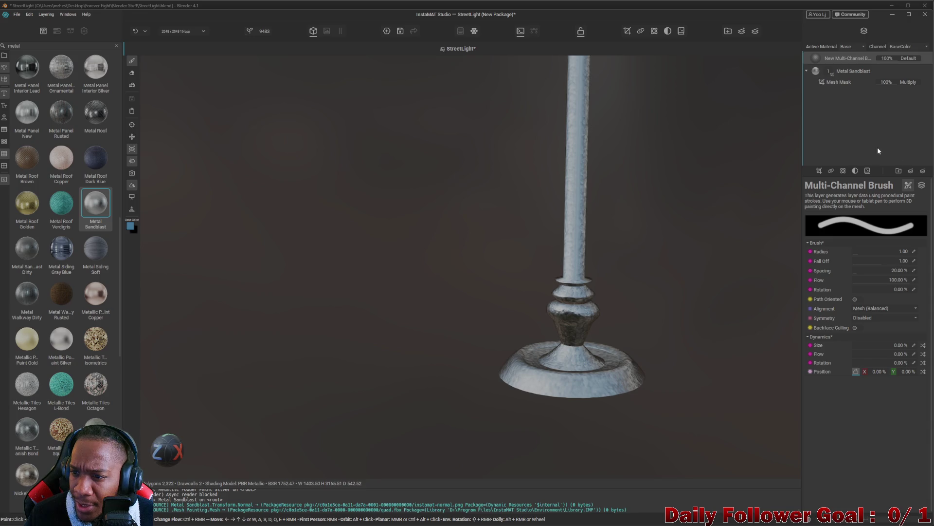
scroll(639, 213, "down", 2)
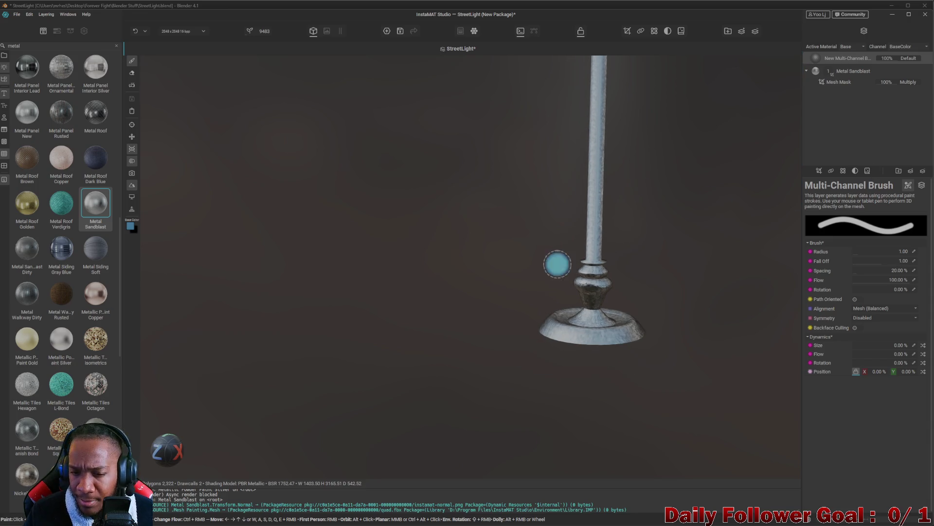
scroll(547, 269, "up", 4)
scroll(553, 269, "down", 3)
mouse_move(495, 282)
left_mouse_down()
mouse_move(468, 248)
mouse_move(484, 246)
mouse_move(520, 197)
left_mouse_up()
scroll(525, 331, "up", 2)
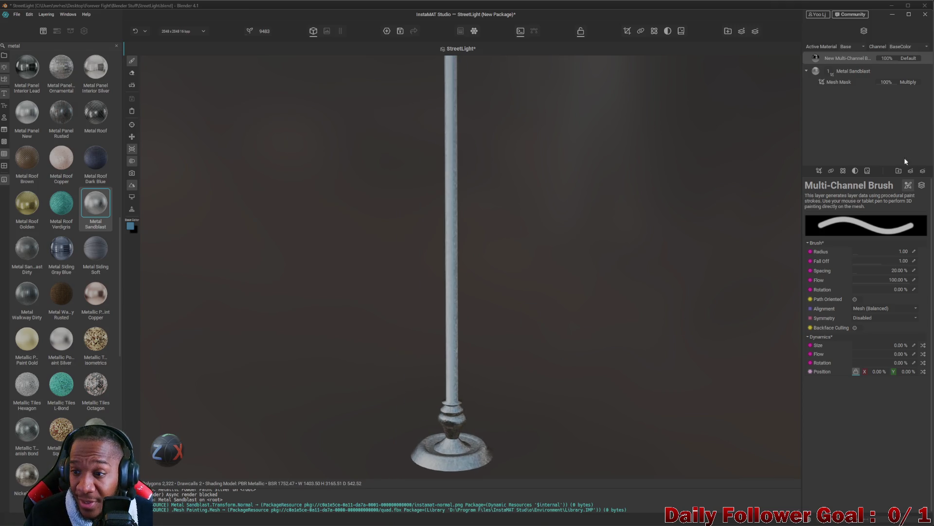
left_click(922, 185)
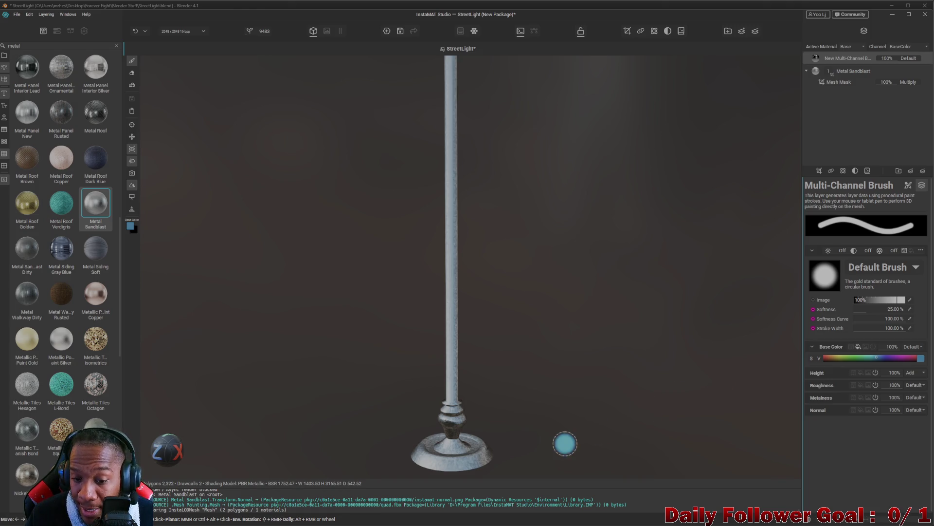
Pick a green base colour and paint the lamp's base ring, top surface and knob
scroll(465, 429, "up", 5)
scroll(493, 306, "down", 5)
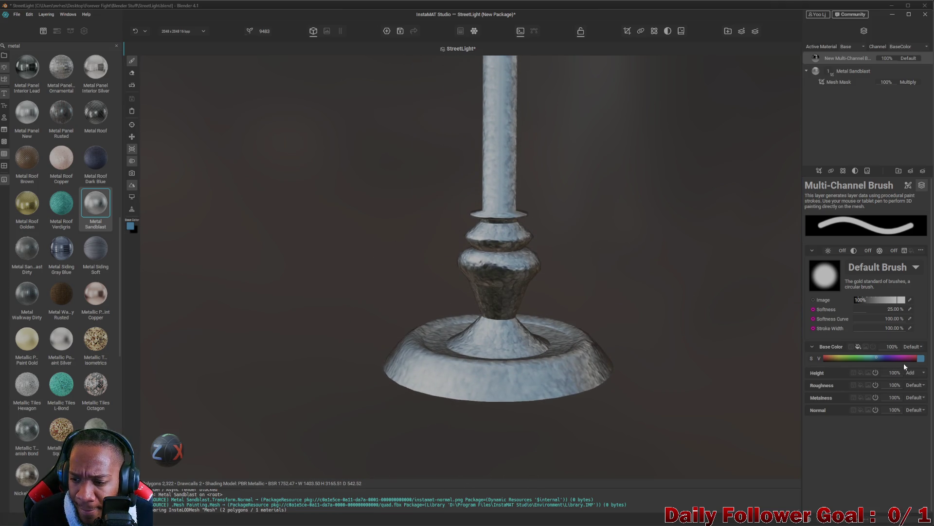
left_click_drag(869, 358, 854, 359)
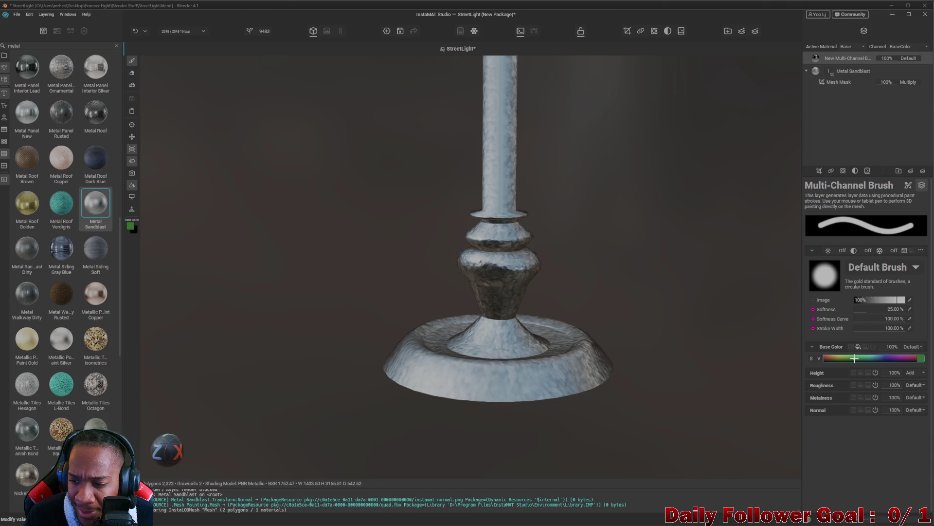
mouse_move(467, 336)
left_mouse_down()
mouse_move(438, 385)
mouse_move(579, 370)
left_mouse_up()
scroll(543, 349, "down", 3)
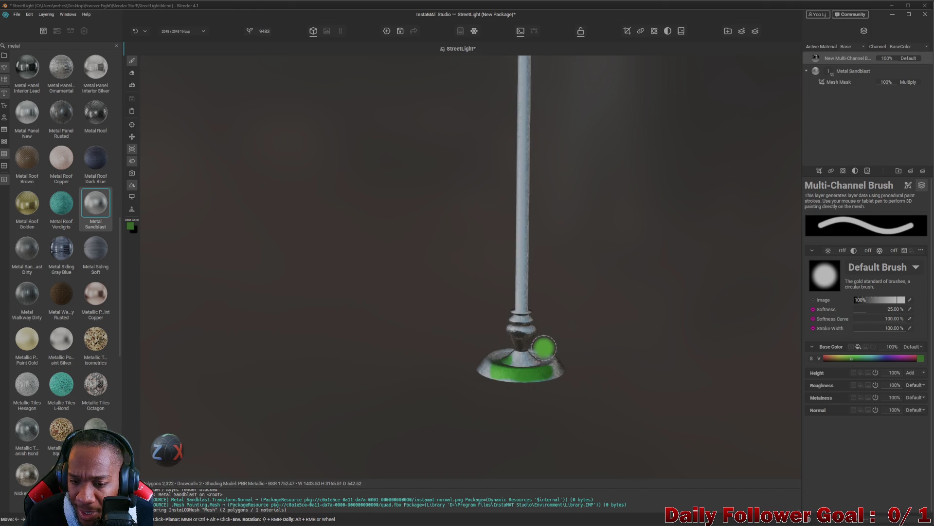
key("f")
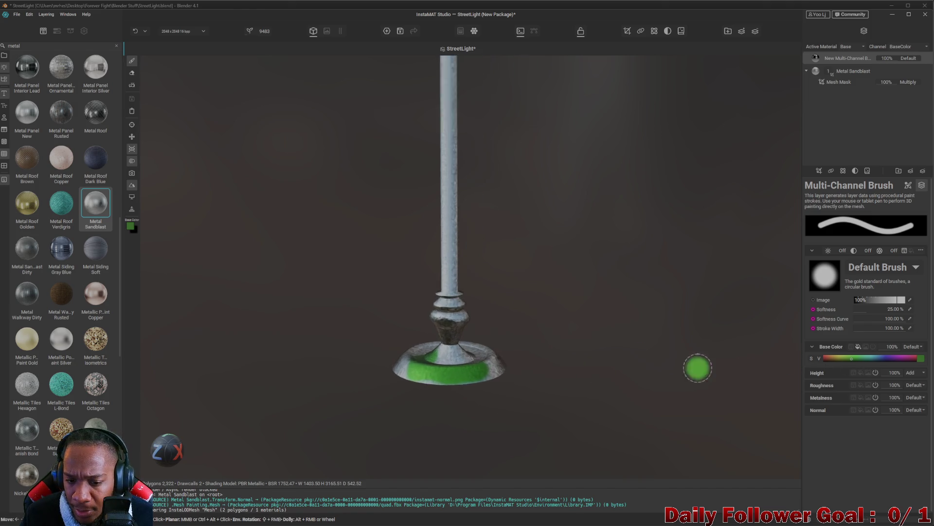
scroll(738, 368, "up", 5)
left_click(854, 361)
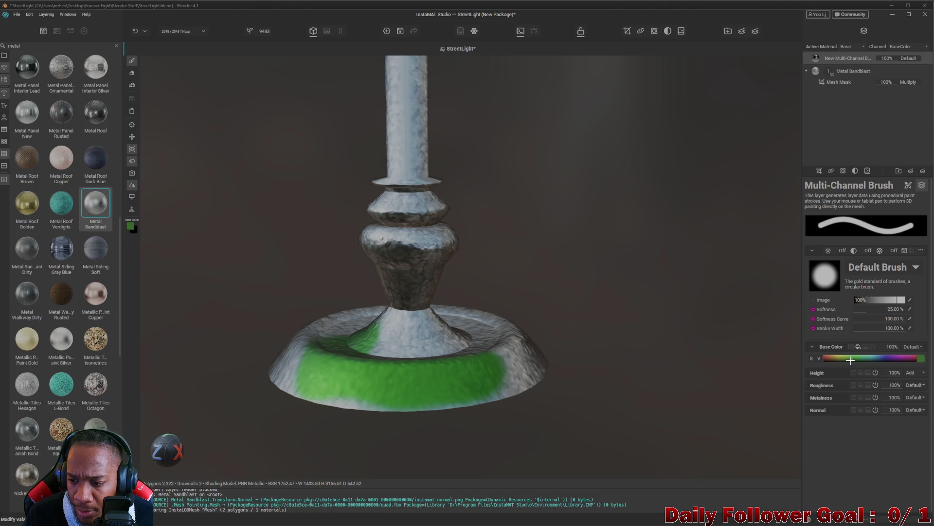
mouse_move(467, 380)
left_mouse_down()
mouse_move(406, 374)
mouse_move(455, 386)
mouse_move(360, 324)
mouse_move(487, 336)
left_mouse_up()
scroll(502, 340, "down", 5)
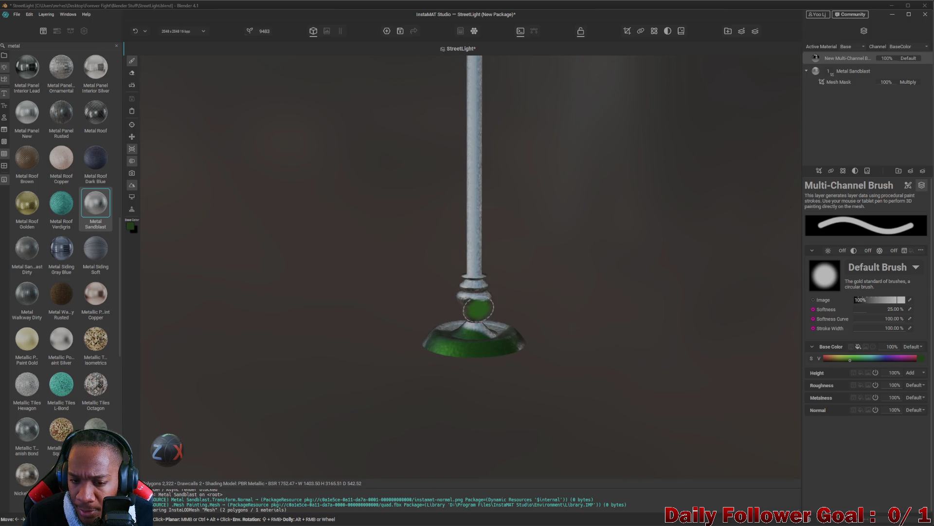
left_click_drag(423, 344, 521, 323)
mouse_move(448, 331)
left_mouse_down()
mouse_move(442, 357)
mouse_move(576, 376)
left_mouse_up()
mouse_move(531, 332)
left_mouse_down()
mouse_move(559, 316)
mouse_move(533, 312)
mouse_move(557, 311)
left_mouse_up()
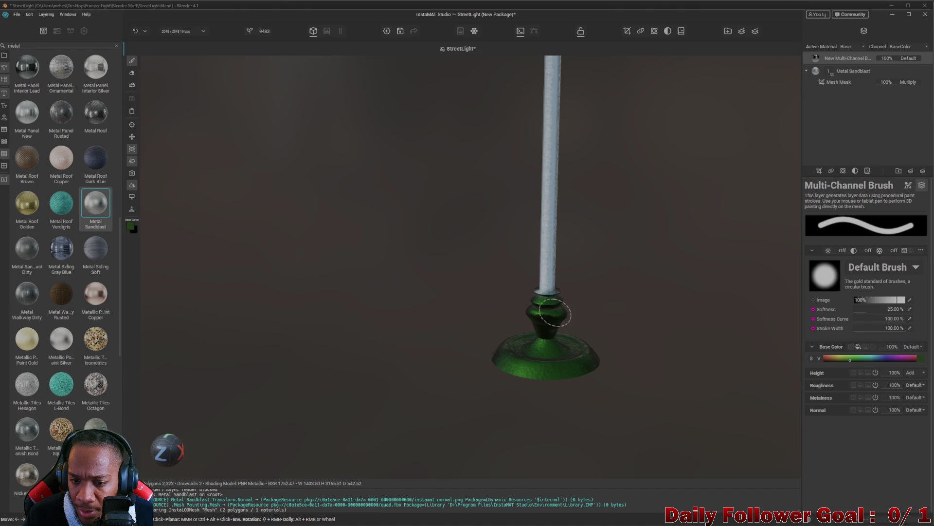
Paint the lower part of the pole green up from the base
left_click(850, 357)
mouse_move(579, 270)
left_mouse_down()
mouse_move(530, 274)
mouse_move(555, 209)
mouse_move(570, 255)
left_mouse_up()
scroll(568, 215, "down", 3)
left_click_drag(567, 214, 576, 314)
scroll(577, 314, "down", 3)
scroll(576, 319, "down", 2)
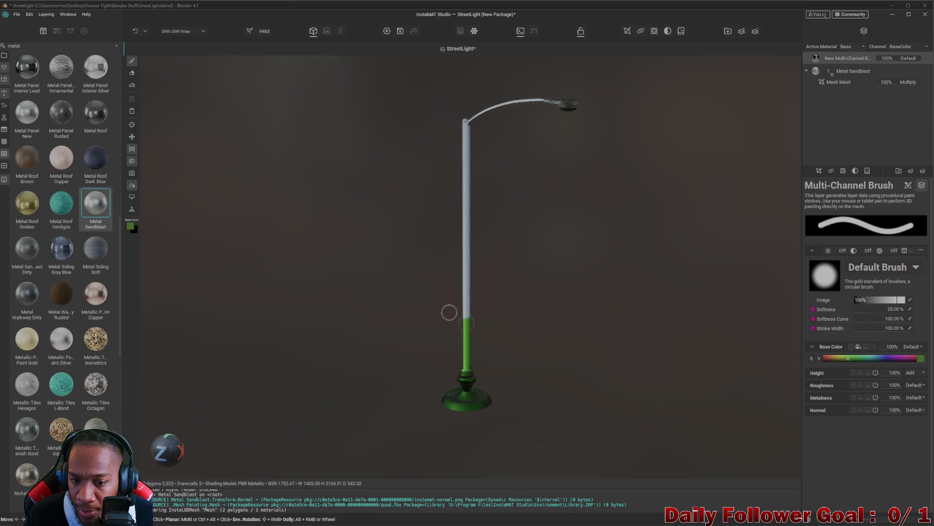
left_click_drag(449, 312, 475, 319)
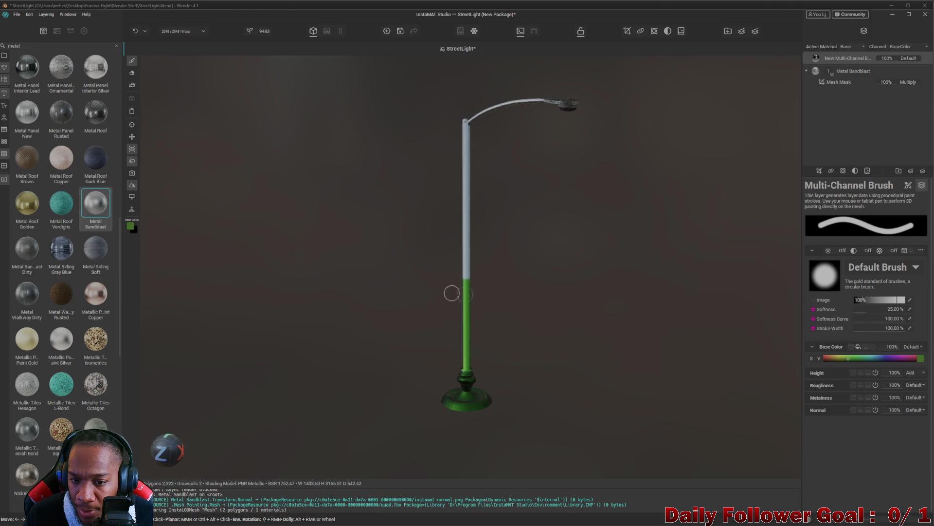
Extend green paint further up the pole over its white speckles and inspect the lamppost
mouse_move(449, 274)
left_mouse_down()
mouse_move(484, 264)
mouse_move(457, 255)
mouse_move(457, 116)
mouse_move(535, 95)
mouse_move(528, 100)
mouse_move(539, 245)
mouse_move(599, 286)
mouse_move(600, 268)
mouse_move(538, 326)
mouse_move(655, 234)
left_mouse_up()
mouse_move(585, 243)
left_mouse_down()
mouse_move(305, 414)
mouse_move(534, 384)
mouse_move(621, 361)
mouse_move(436, 323)
mouse_move(581, 320)
mouse_move(542, 331)
mouse_move(723, 346)
mouse_move(354, 323)
mouse_move(534, 285)
mouse_move(561, 329)
mouse_move(688, 327)
mouse_move(384, 278)
mouse_move(479, 273)
mouse_move(430, 288)
mouse_move(534, 247)
mouse_move(319, 215)
mouse_move(350, 245)
left_mouse_up()
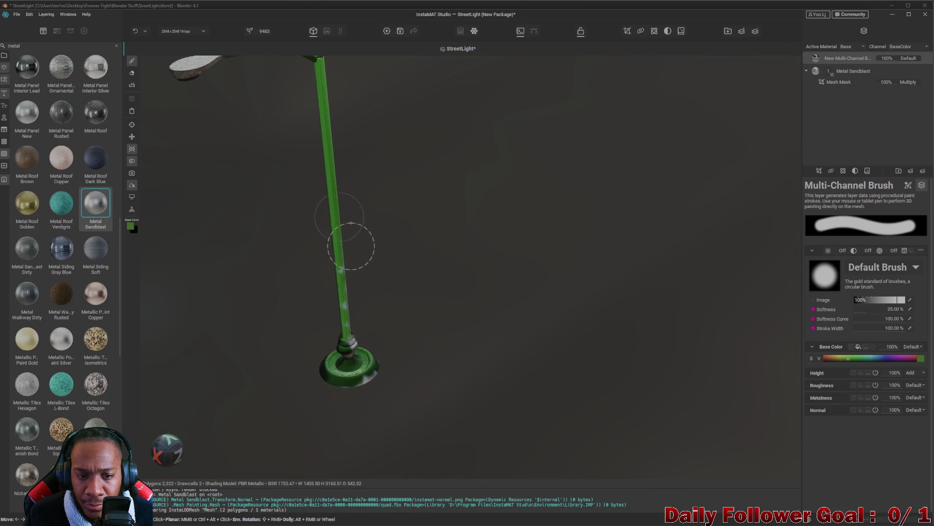
mouse_move(340, 286)
left_mouse_down()
mouse_move(338, 271)
mouse_move(340, 314)
mouse_move(459, 365)
mouse_move(557, 361)
mouse_move(445, 364)
mouse_move(694, 312)
mouse_move(593, 308)
mouse_move(611, 317)
mouse_move(626, 267)
mouse_move(501, 271)
mouse_move(416, 320)
mouse_move(381, 314)
left_mouse_up()
scroll(349, 321, "down", 3)
mouse_move(318, 280)
left_mouse_down()
mouse_move(271, 287)
mouse_move(469, 306)
mouse_move(509, 288)
mouse_move(519, 312)
mouse_move(497, 275)
mouse_move(569, 297)
left_mouse_up()
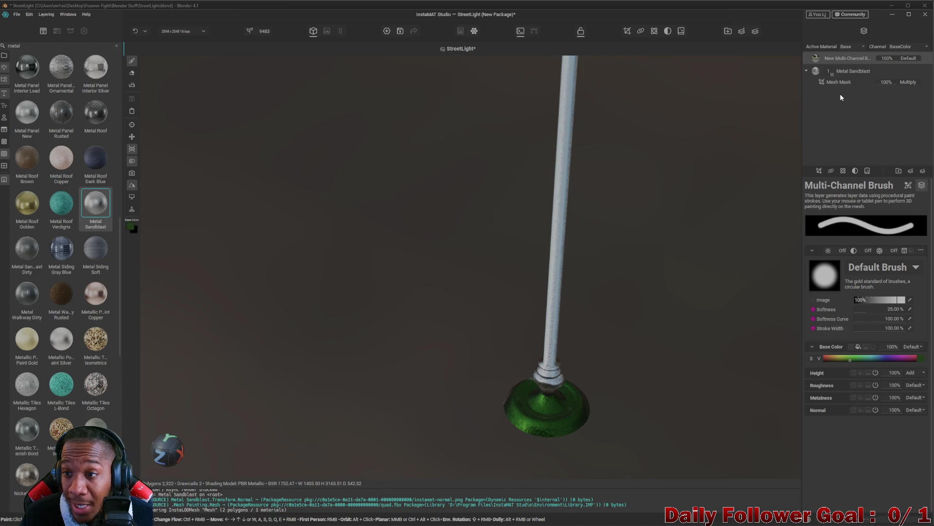
left_click(851, 72)
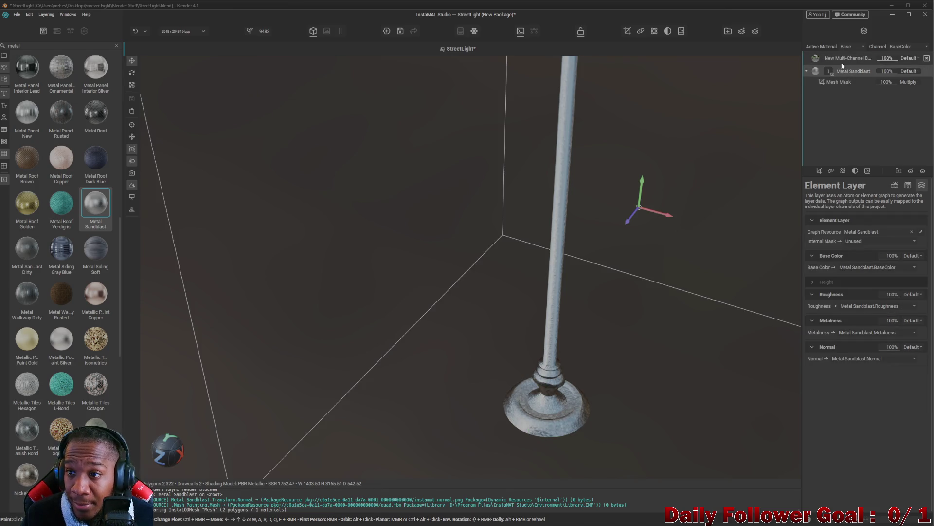
Delete the brush paint layer and the Metal Sandblast layer
right_click(845, 62)
left_click(860, 91)
left_click(846, 56)
right_click(849, 58)
left_click(869, 97)
Apply the Metal Walkway Rusted material from the library to the lamp post
mouse_move(539, 348)
left_mouse_down()
mouse_move(530, 348)
mouse_move(566, 255)
mouse_move(245, 302)
left_mouse_up()
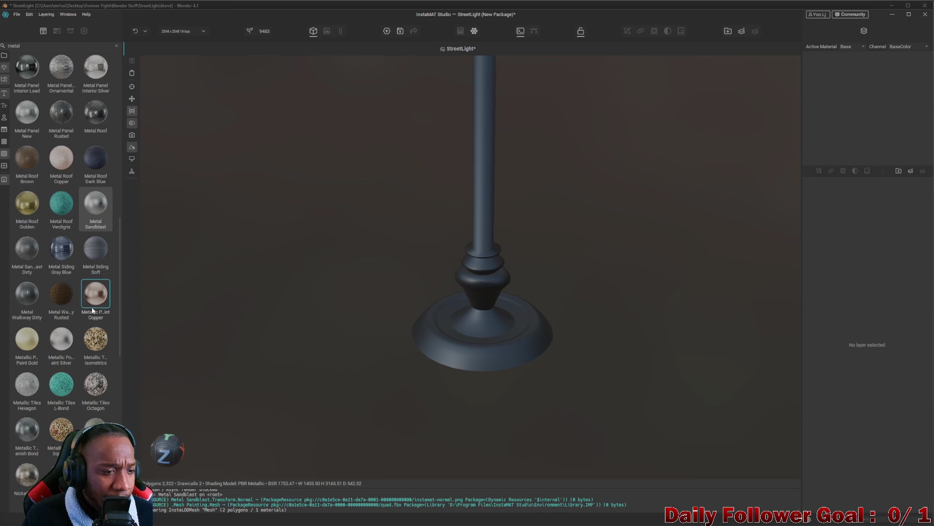
left_click_drag(62, 299, 496, 353)
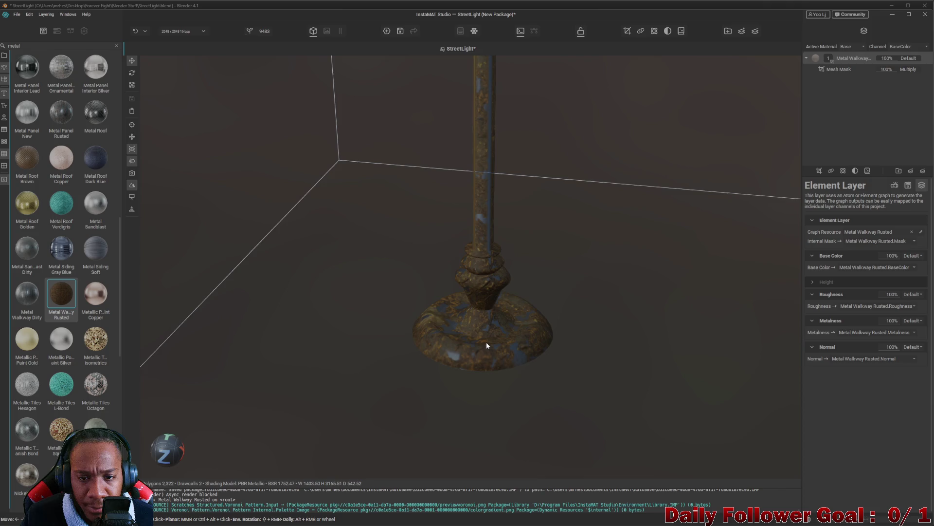
scroll(486, 341, "down", 5)
mouse_move(477, 337)
left_mouse_down()
mouse_move(495, 253)
mouse_move(500, 365)
left_mouse_up()
scroll(501, 366, "up", 10)
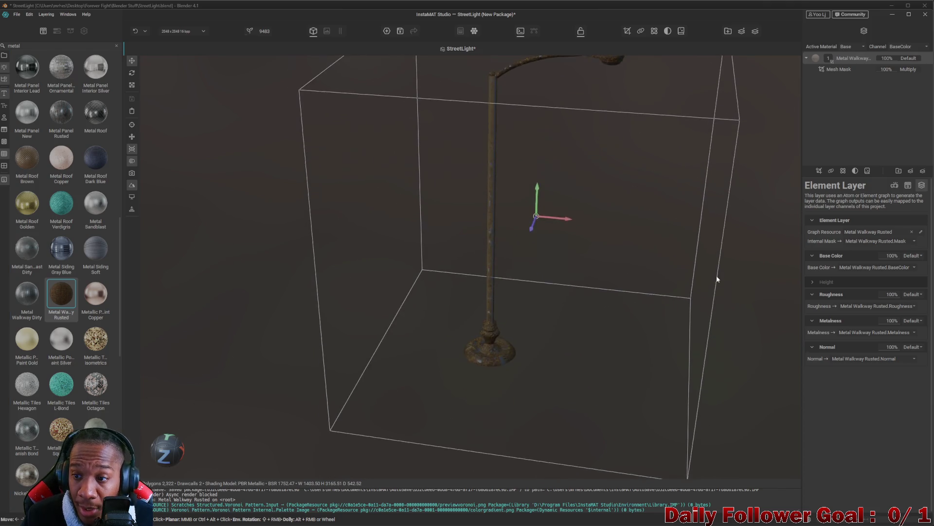
scroll(566, 375, "up", 3)
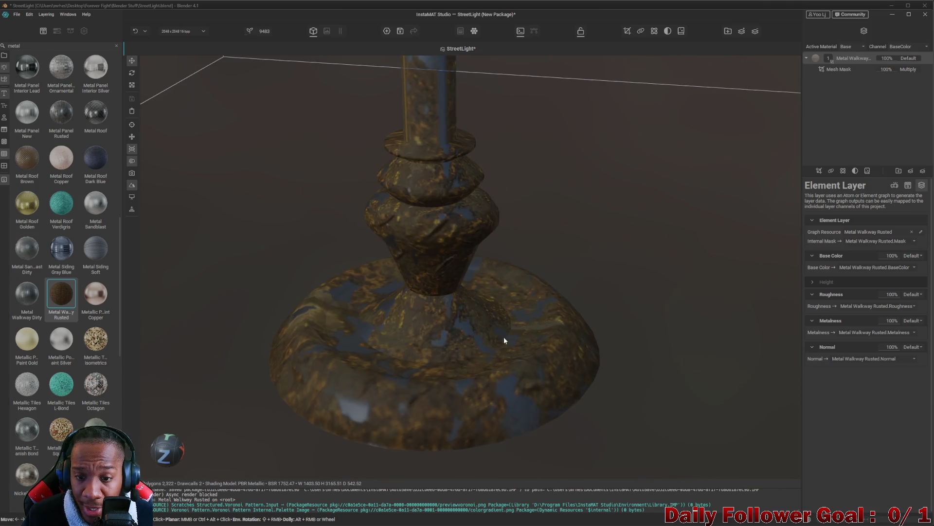
Change the Metal Walkway Rusted seed to 17792
left_click(907, 185)
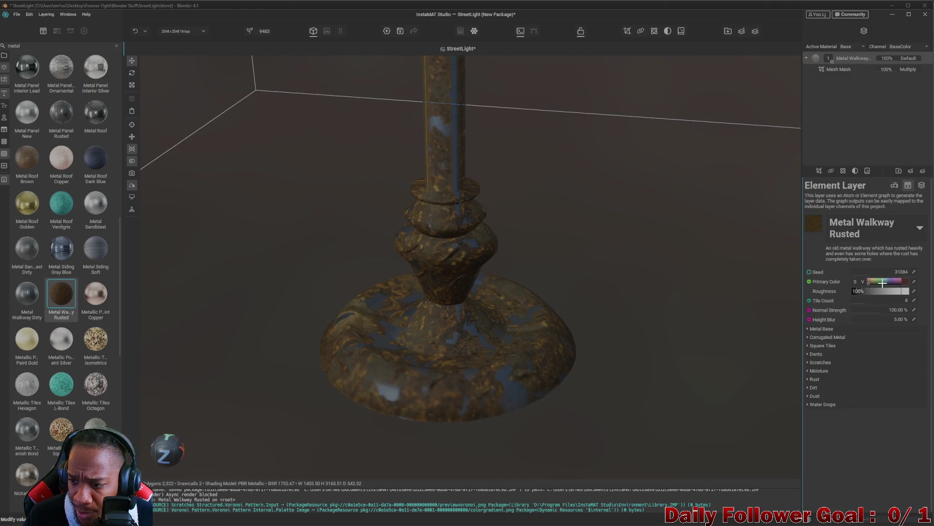
left_click(861, 273)
left_click_drag(862, 273, 861, 275)
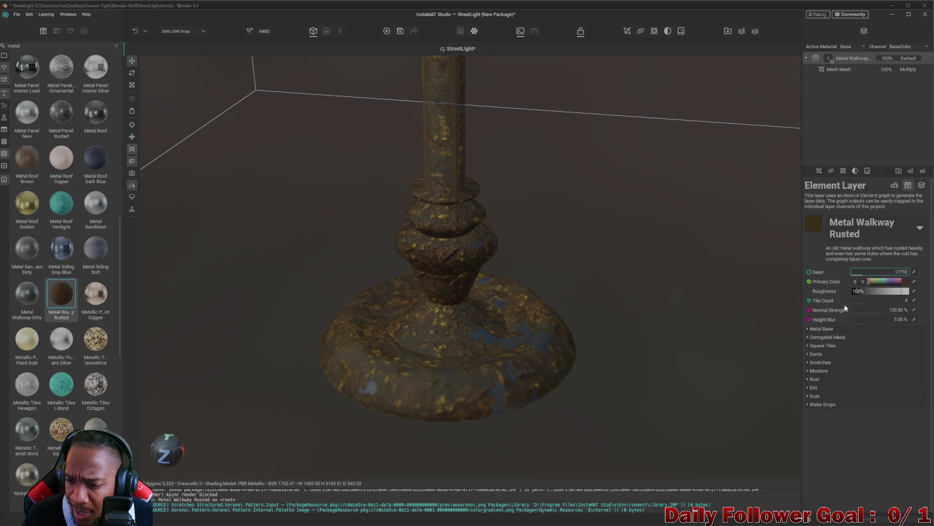
left_click(894, 186)
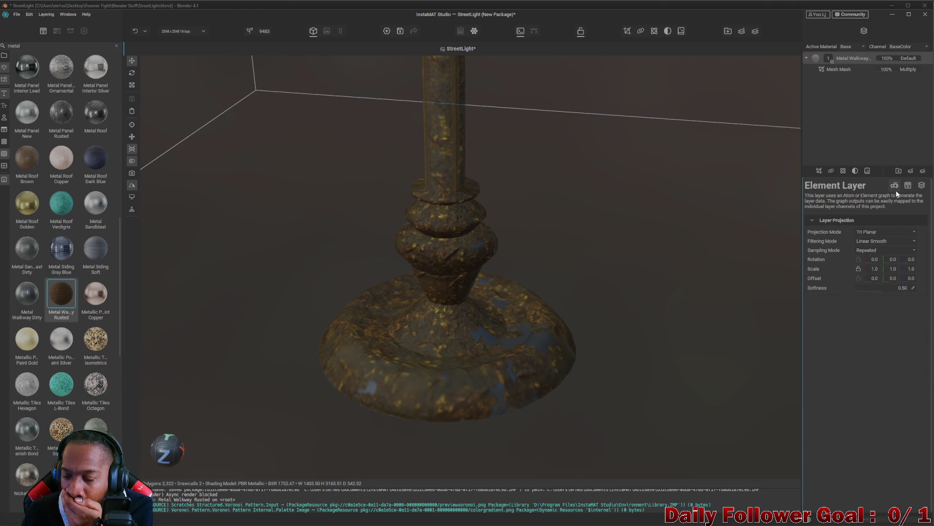
Expand the Metal Walkway Rusted setting groups and reduce Rust Density to about 22%
left_click(907, 185)
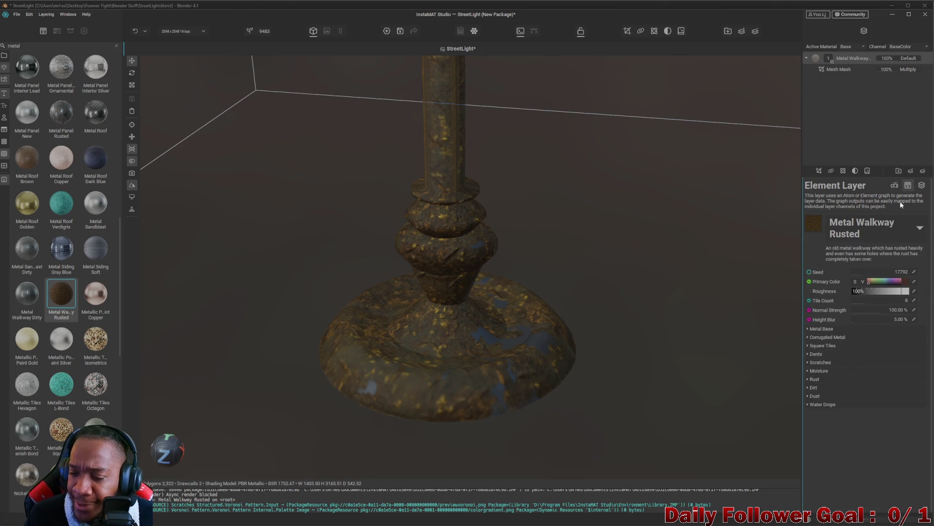
left_click(822, 330)
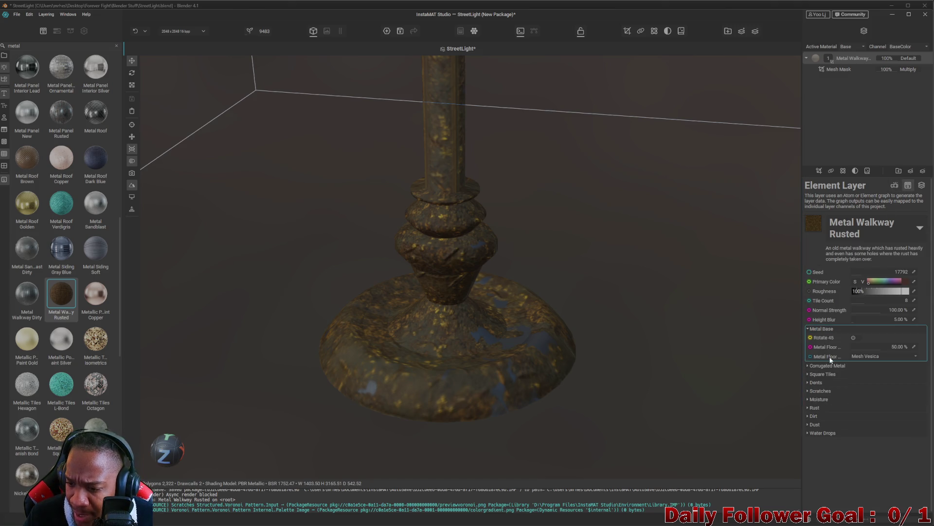
left_click(837, 366)
left_click(830, 384)
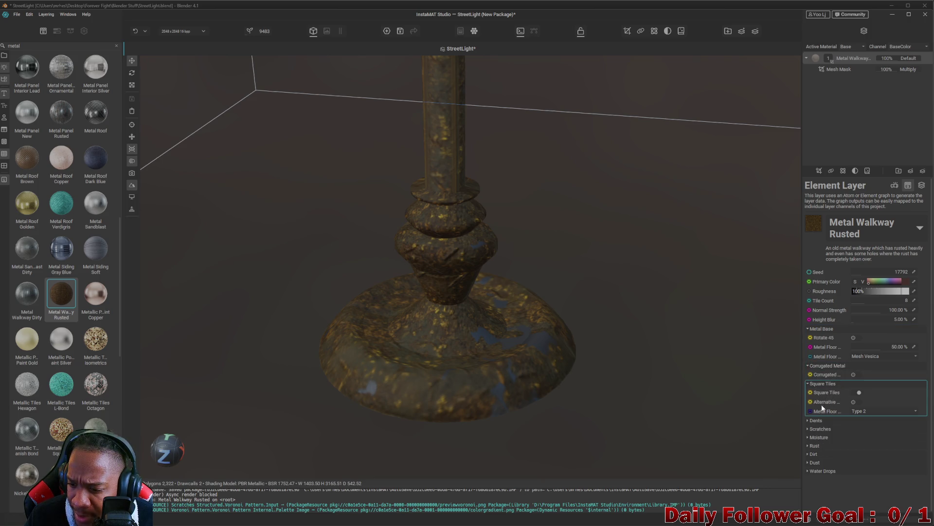
left_click(829, 422)
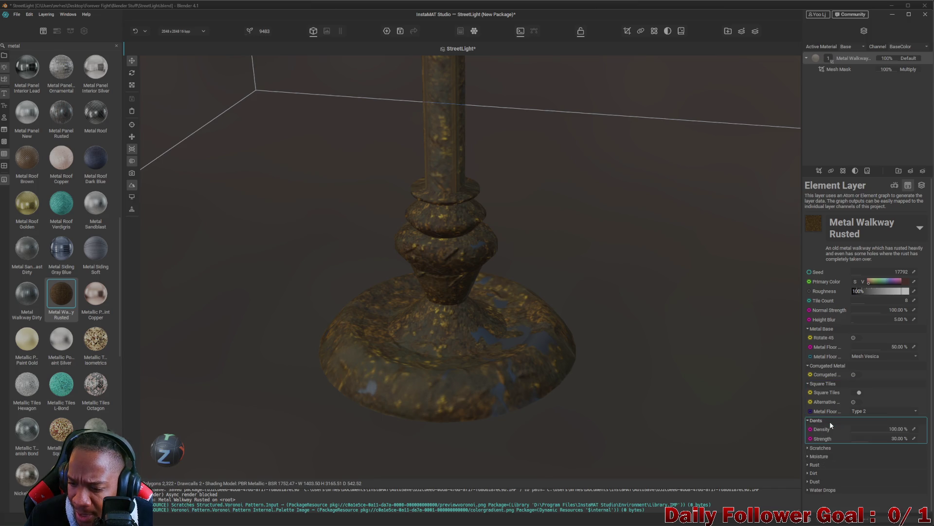
left_click(821, 447)
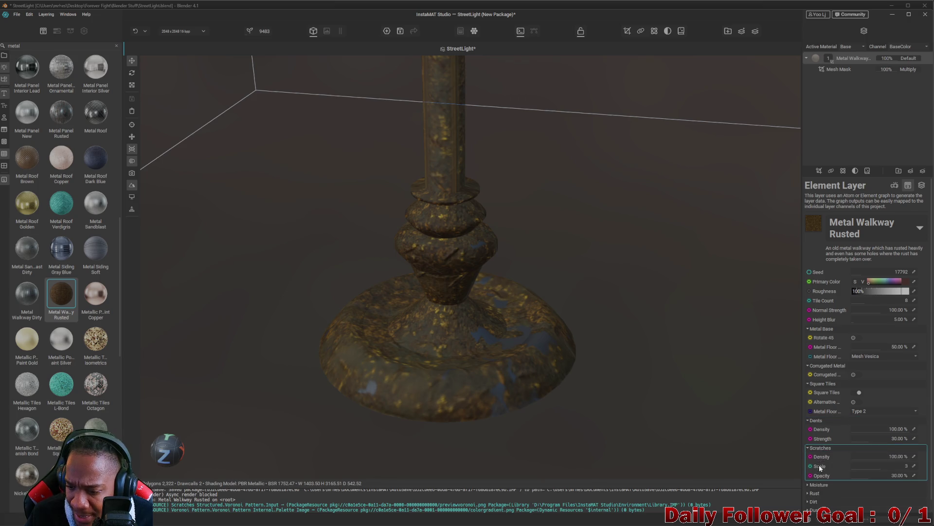
scroll(819, 463, "down", 1)
left_click(819, 480)
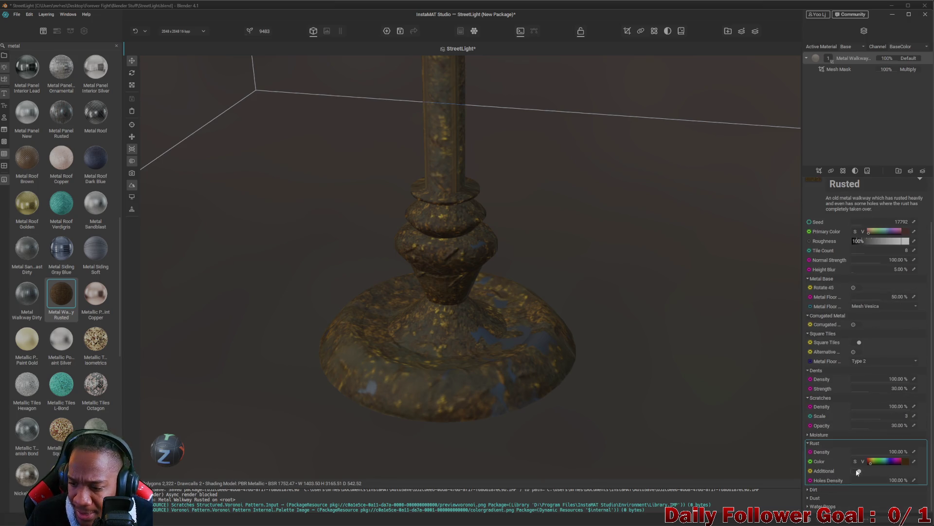
left_click(882, 451)
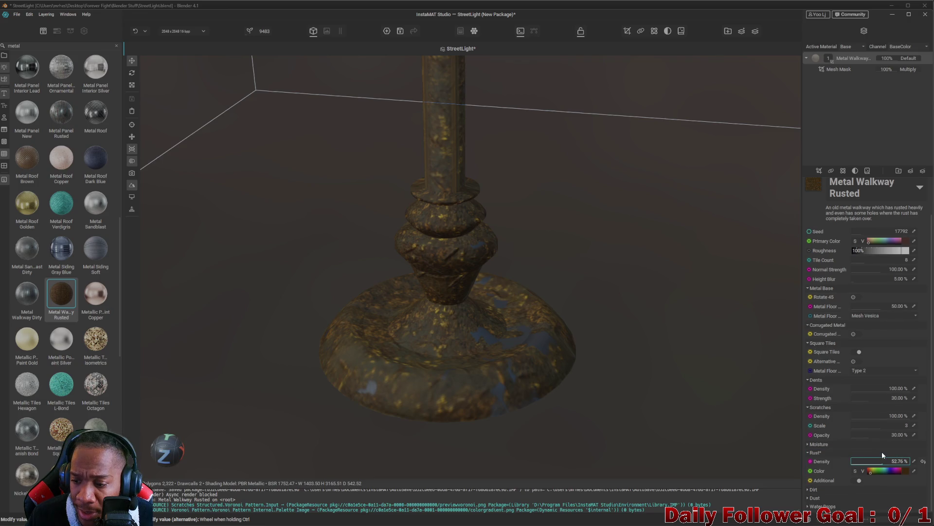
left_click(865, 464)
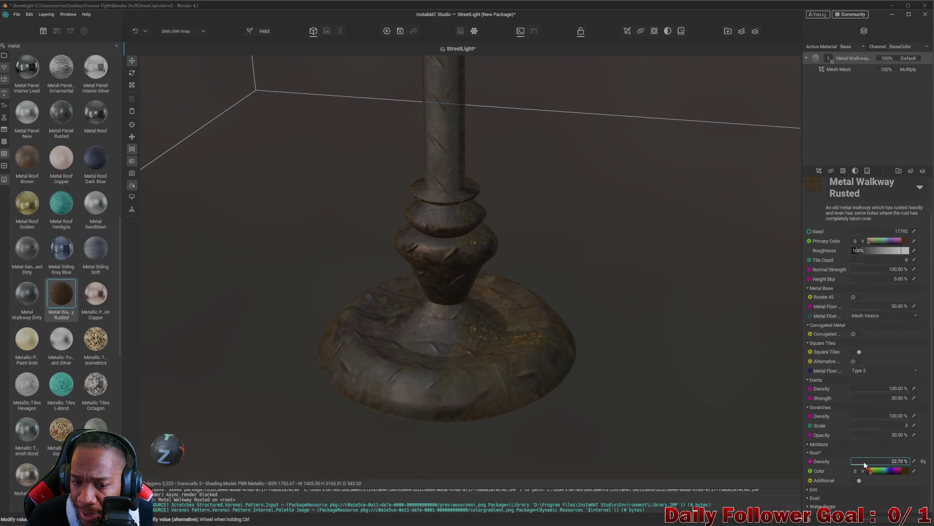
scroll(867, 464, "up", 2)
mouse_move(491, 271)
left_mouse_down()
mouse_move(500, 290)
mouse_move(546, 290)
mouse_move(601, 248)
mouse_move(581, 243)
mouse_move(558, 275)
mouse_move(684, 340)
mouse_move(317, 261)
mouse_move(490, 344)
mouse_move(559, 360)
mouse_move(555, 338)
mouse_move(621, 351)
mouse_move(652, 370)
mouse_move(580, 380)
mouse_move(511, 361)
mouse_move(490, 375)
mouse_move(645, 351)
mouse_move(612, 340)
mouse_move(691, 323)
left_mouse_up()
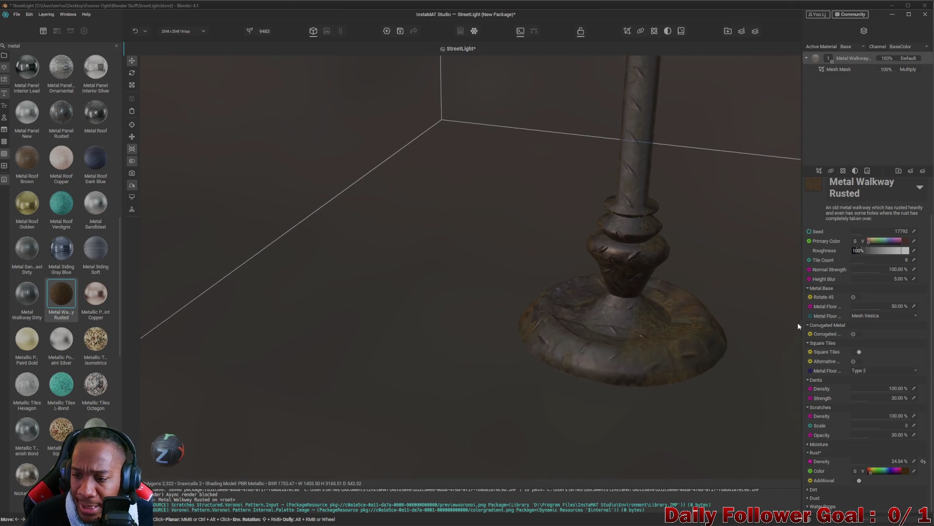
scroll(863, 271, "up", 1)
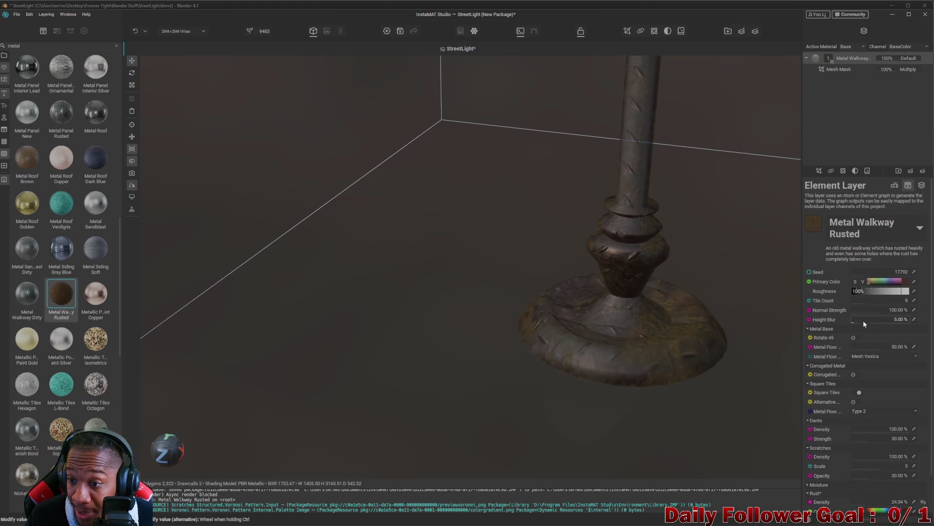
scroll(863, 319, "down", 1)
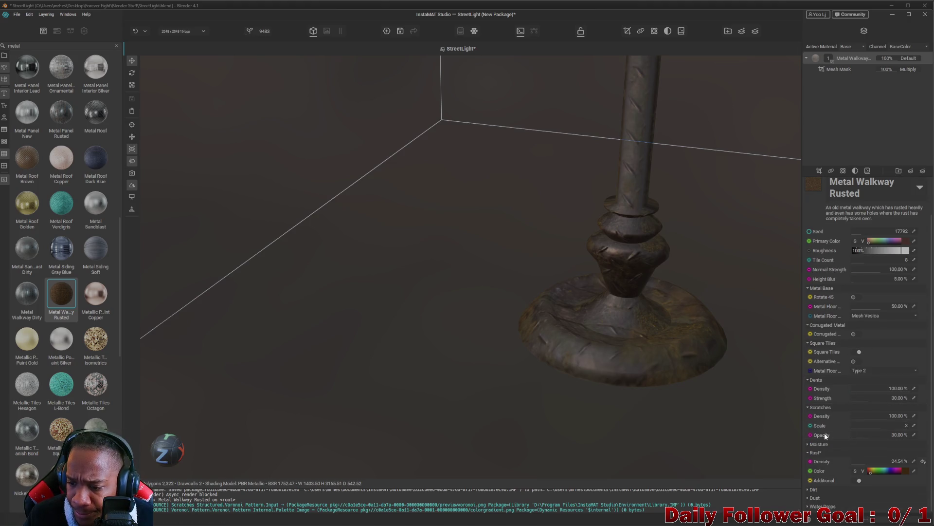
Turn off Square Tiles, set Metal Floor to about 9% and Tile Count to 5, then delete the layer
left_click(854, 352)
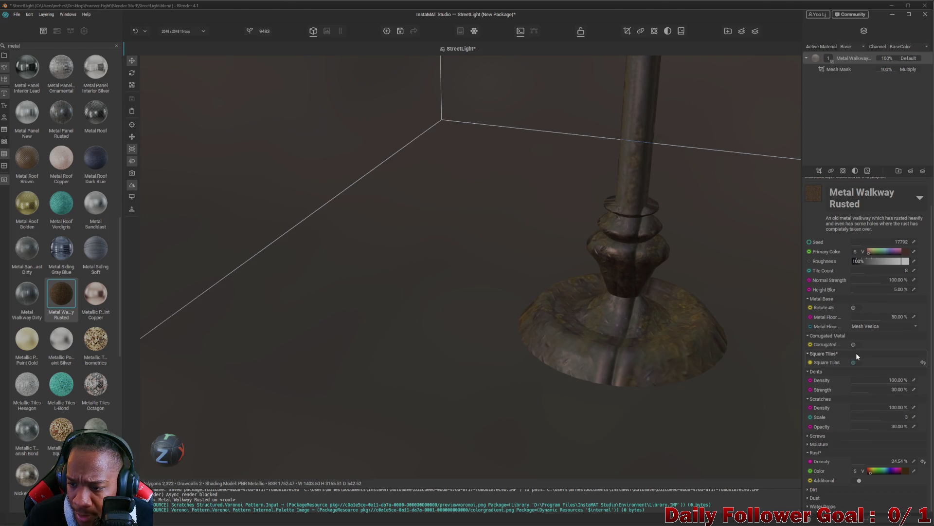
left_click_drag(857, 316, 825, 318)
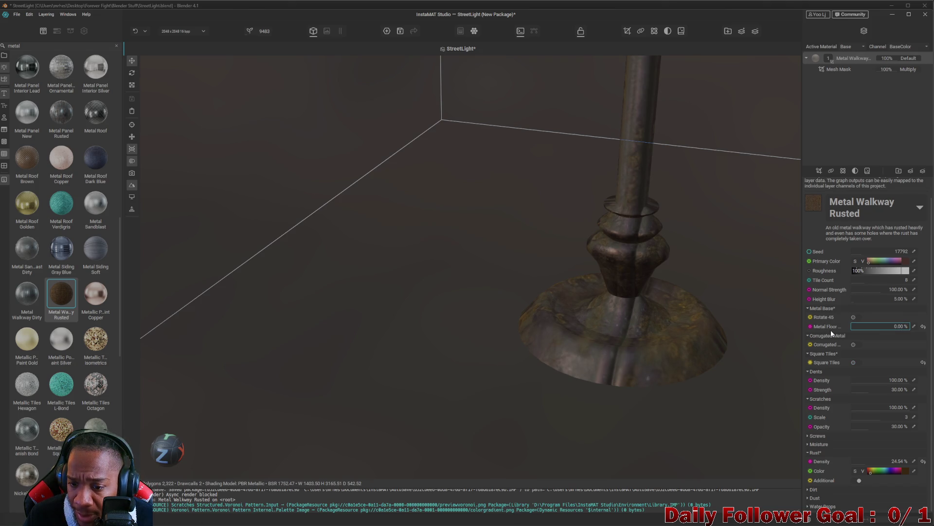
left_click_drag(851, 331, 856, 330)
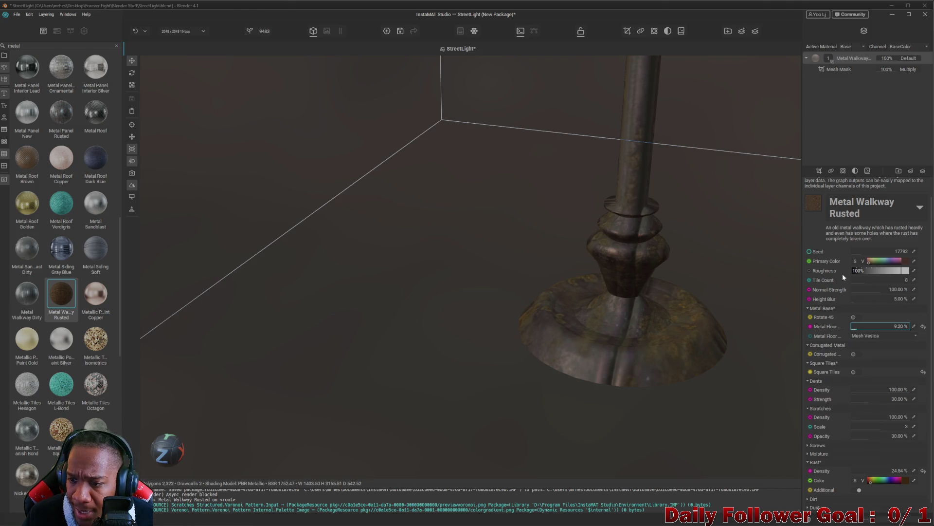
left_click(865, 283)
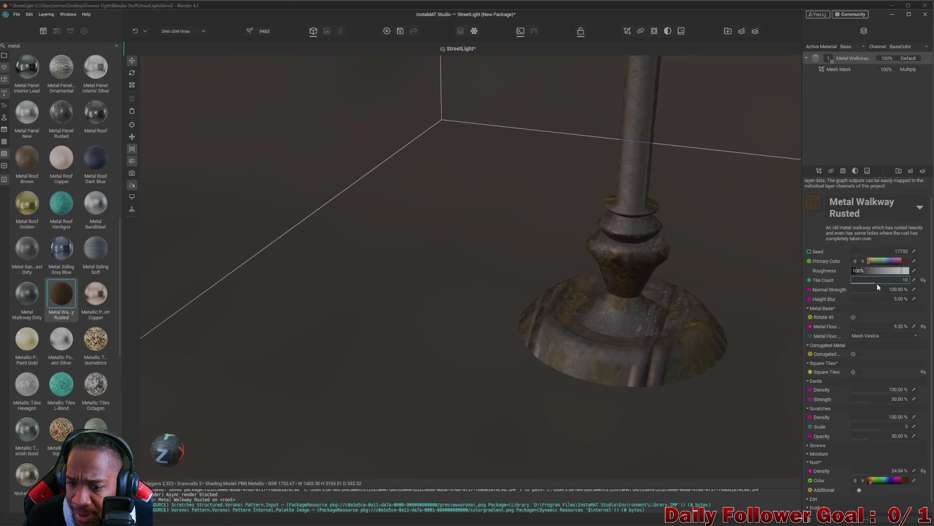
left_click_drag(873, 284, 856, 285)
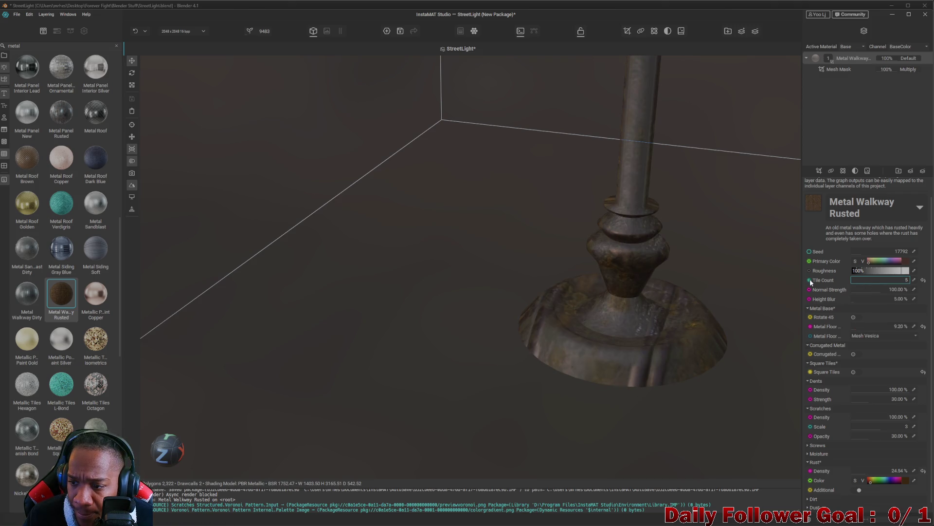
scroll(841, 353, "down", 1)
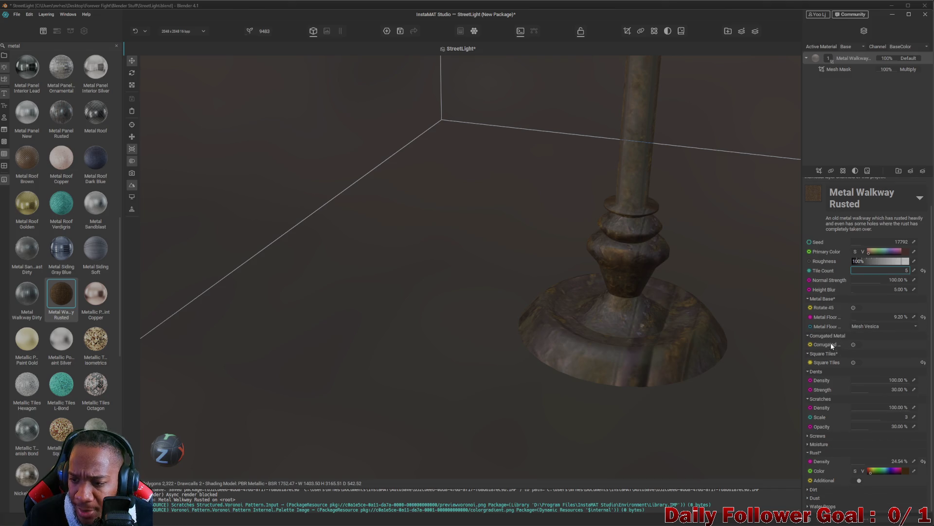
key("Delete")
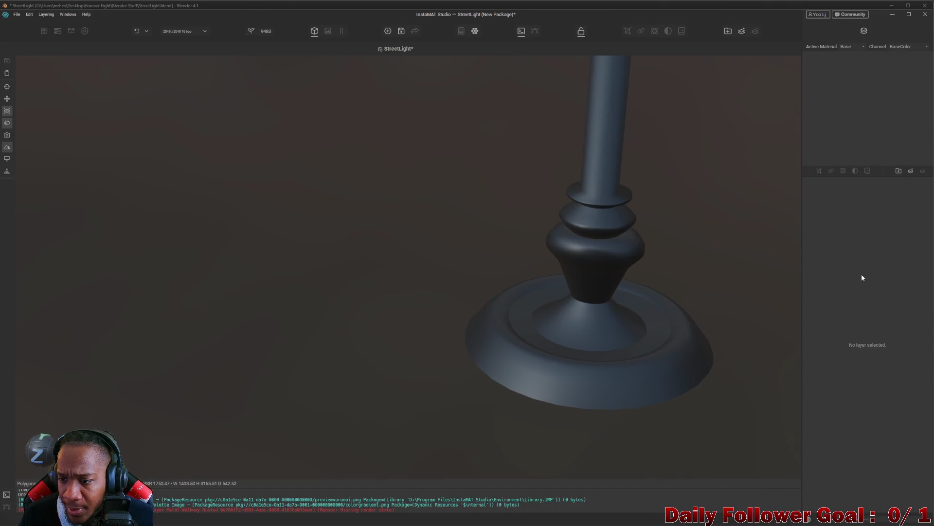
Restore the Metal Walkway Rusted layer and set its Tile Count to 1, accepting the range override
key("ctrl+z")
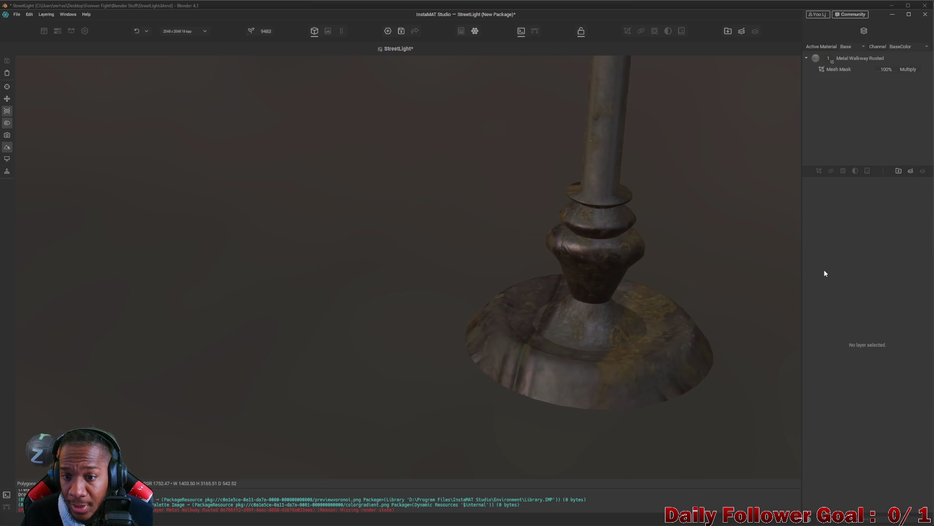
left_click(845, 58)
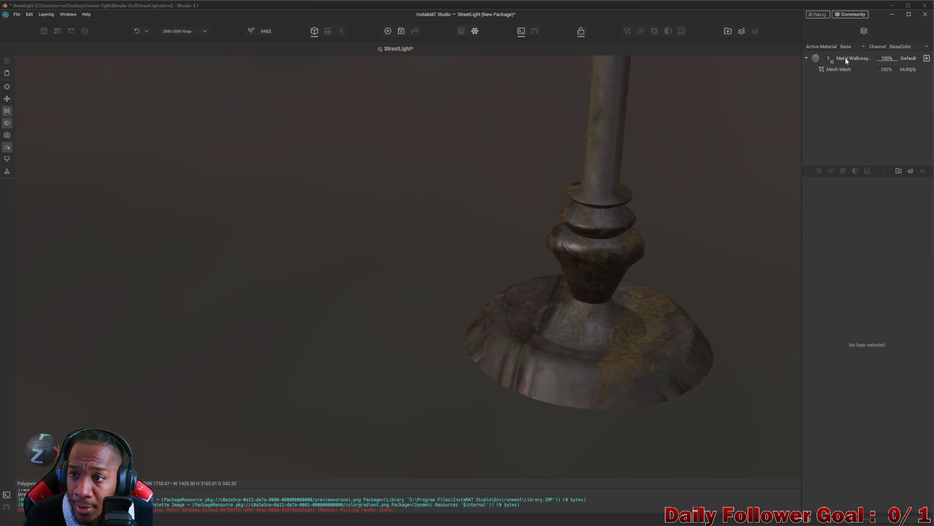
left_click_drag(893, 273, 897, 274)
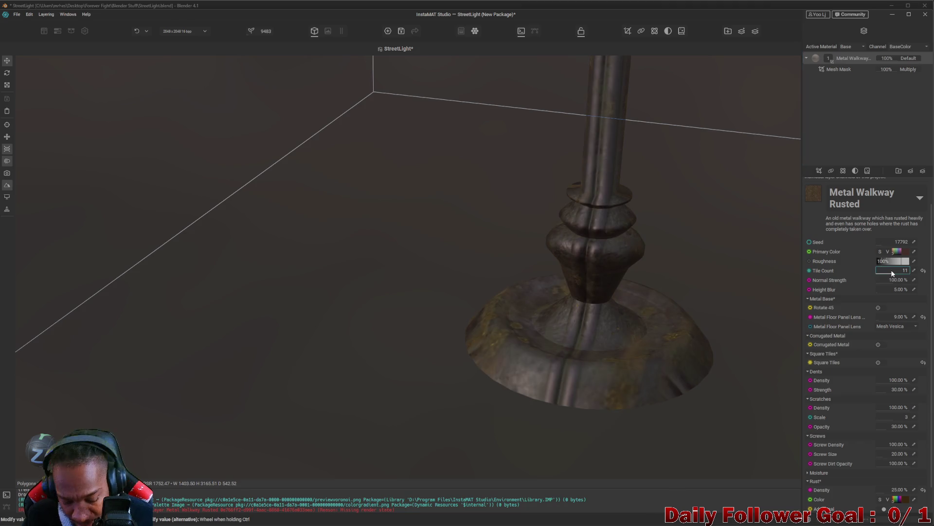
double_click(907, 271)
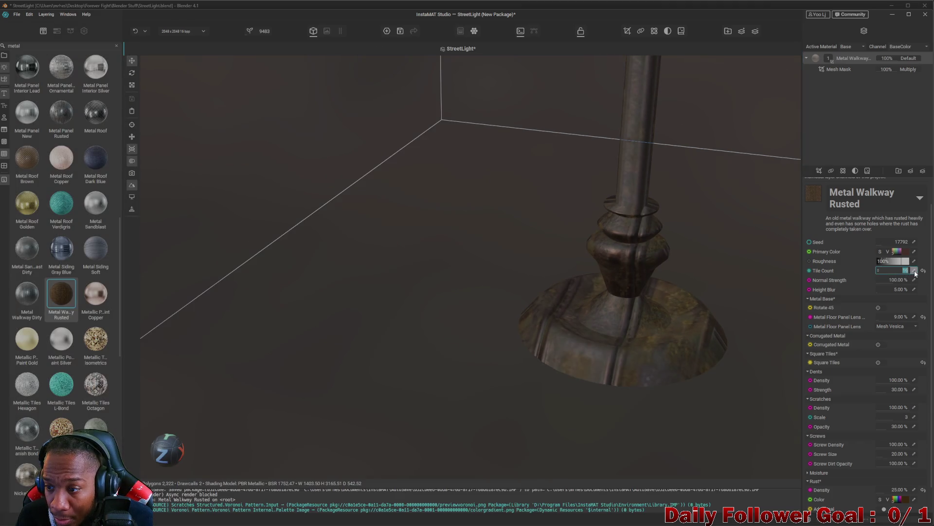
key("Return")
left_click(482, 280)
Orbit and zoom out to view the whole lamp pole
mouse_move(559, 287)
left_mouse_down()
mouse_move(617, 297)
mouse_move(588, 329)
mouse_move(580, 417)
mouse_move(548, 369)
mouse_move(534, 310)
mouse_move(564, 332)
mouse_move(491, 340)
mouse_move(565, 375)
mouse_move(507, 377)
mouse_move(531, 373)
left_mouse_up()
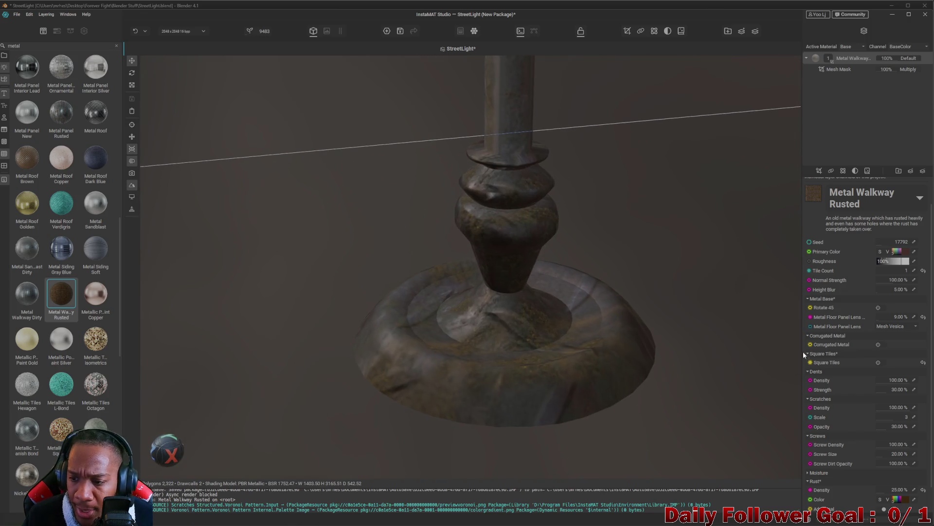
scroll(827, 331, "down", 1)
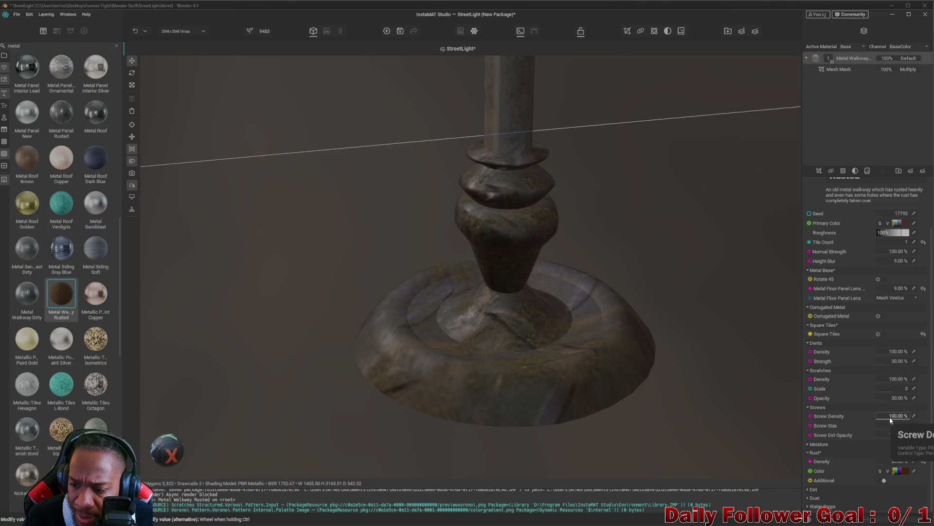
scroll(889, 416, "down", 6)
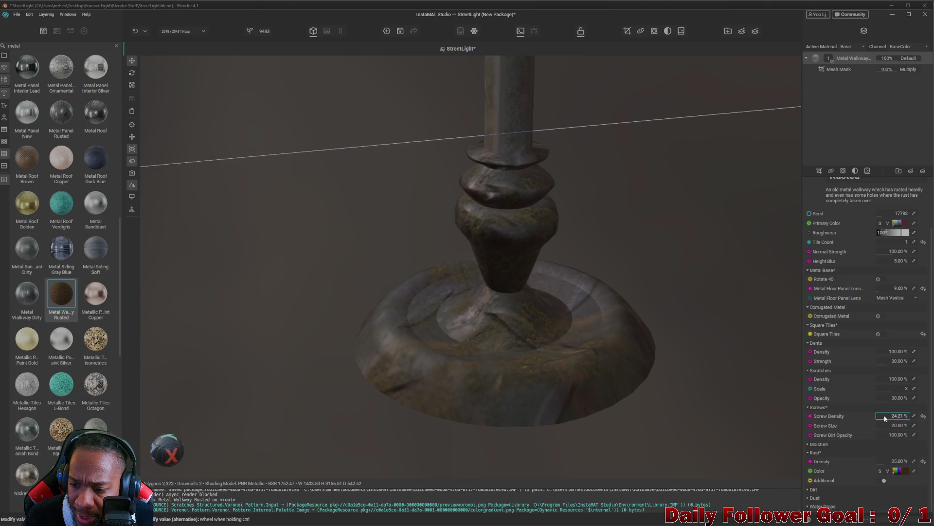
scroll(645, 377, "down", 10)
mouse_move(632, 322)
left_mouse_down()
mouse_move(617, 294)
mouse_move(652, 298)
mouse_move(655, 359)
mouse_move(690, 370)
mouse_move(620, 334)
mouse_move(632, 323)
mouse_move(688, 337)
mouse_move(695, 315)
mouse_move(720, 302)
left_mouse_up()
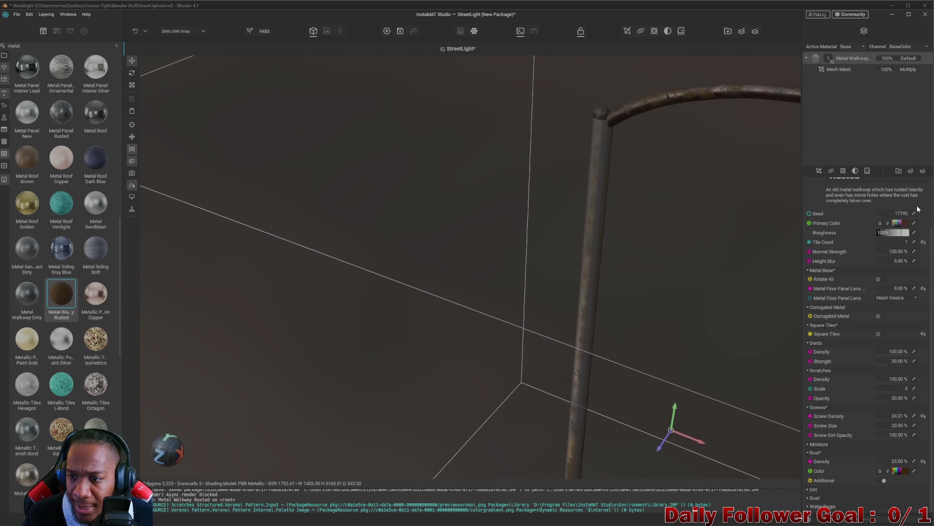
scroll(862, 207, "up", 3)
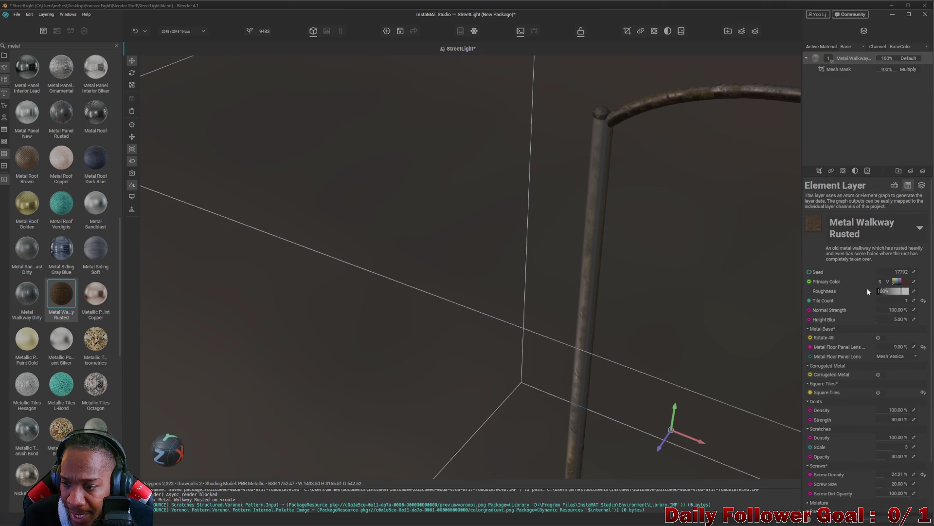
Check the layer's channel mappings, return to its parameters, and orbit to a new angle
left_click(919, 187)
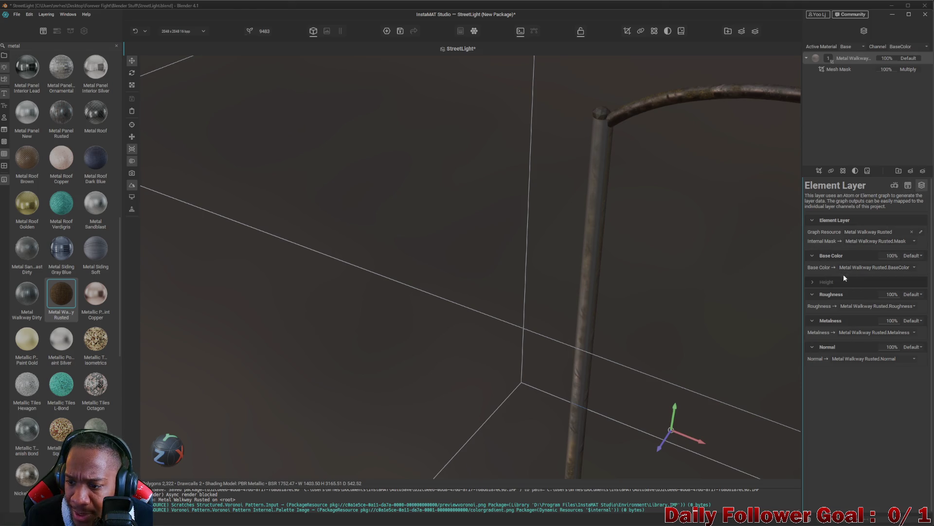
left_click(894, 185)
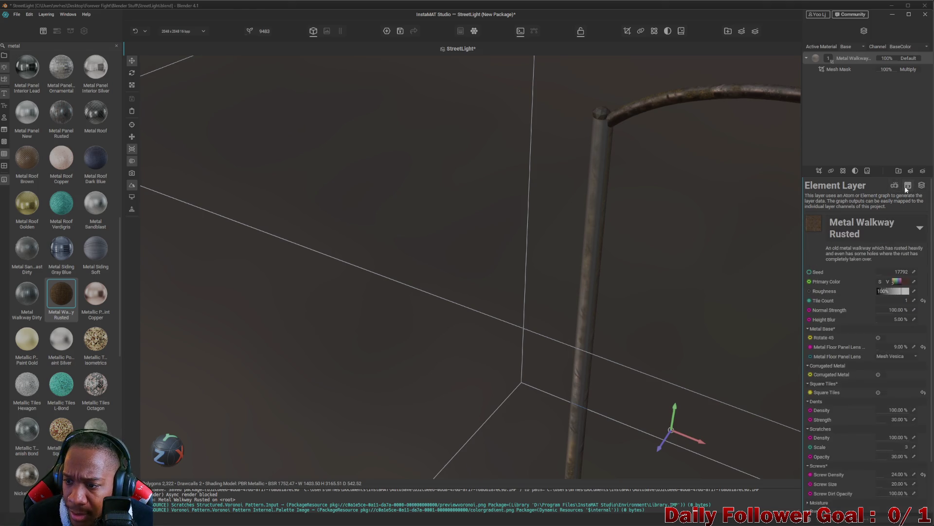
scroll(687, 269, "down", 2)
scroll(687, 269, "down", 4)
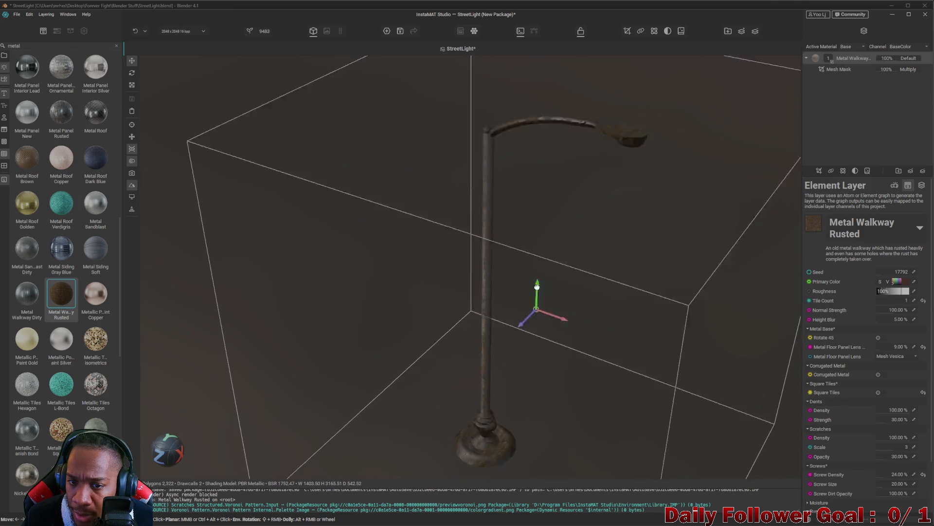
scroll(601, 265, "up", 5)
scroll(459, 309, "down", 3)
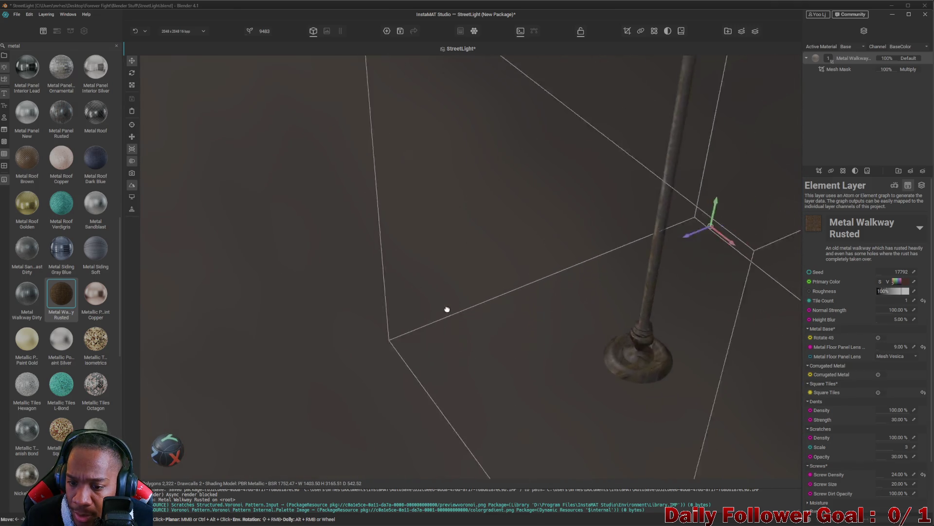
scroll(484, 284, "up", 3)
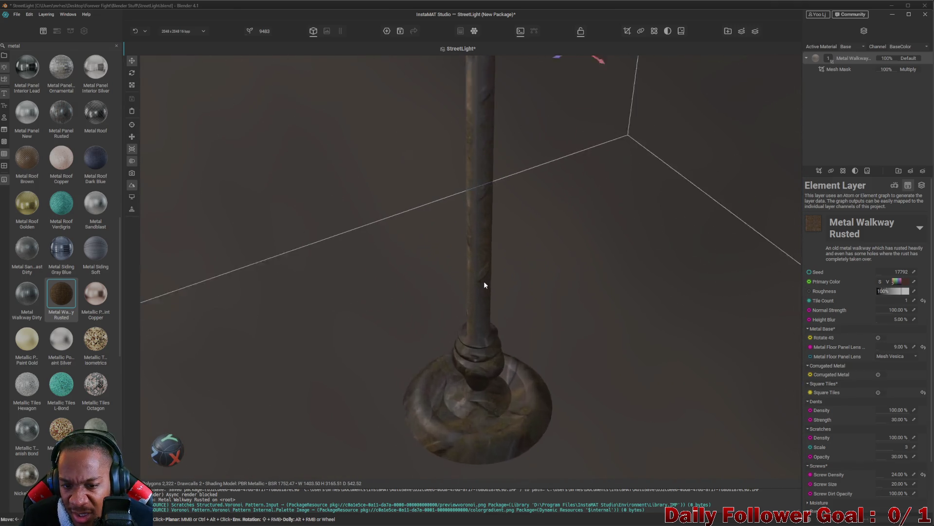
scroll(483, 281, "down", 3)
mouse_move(488, 281)
left_mouse_down()
mouse_move(488, 273)
mouse_move(524, 330)
mouse_move(562, 329)
mouse_move(409, 257)
mouse_move(636, 248)
mouse_move(613, 217)
mouse_move(565, 206)
left_mouse_up()
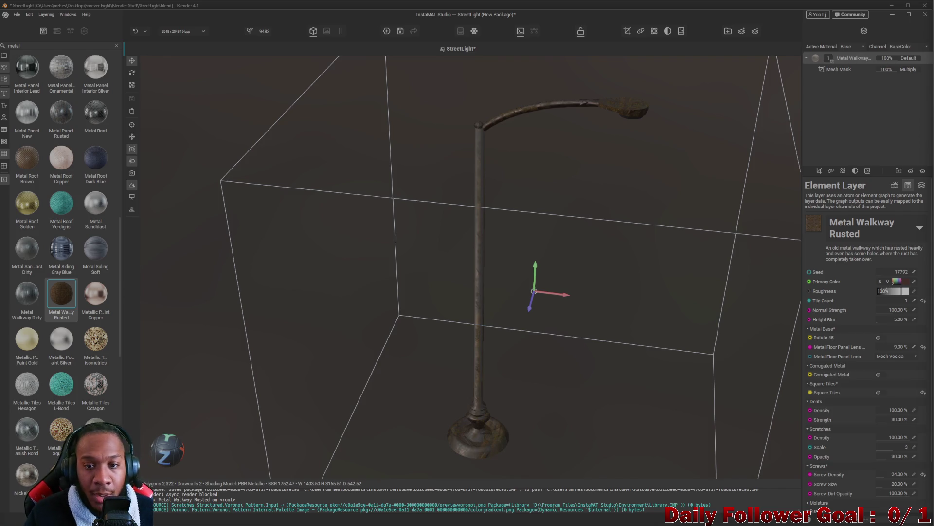
scroll(460, 272, "down", 2)
scroll(433, 273, "up", 5)
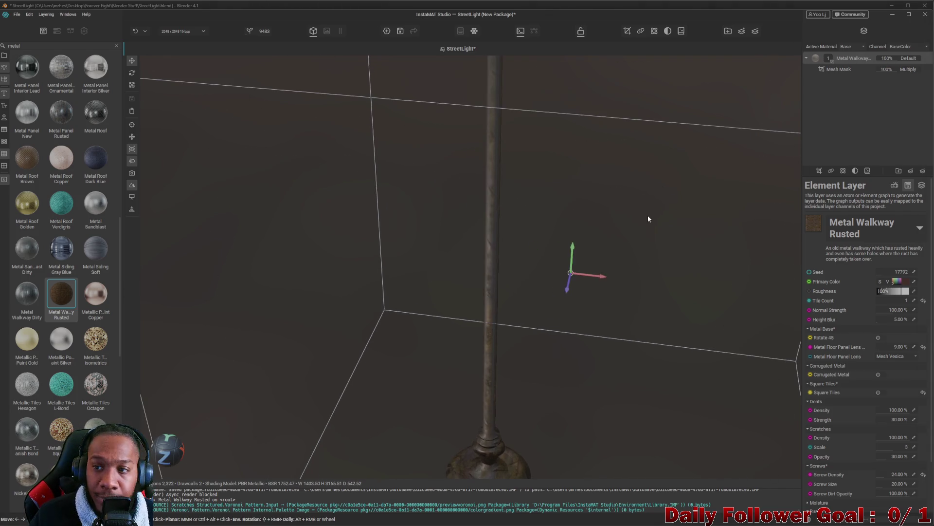
right_click(861, 57)
Delete the Metal Walkway Rusted layer, then try Titanium Hammered on the lamp and undo it
left_click(870, 109)
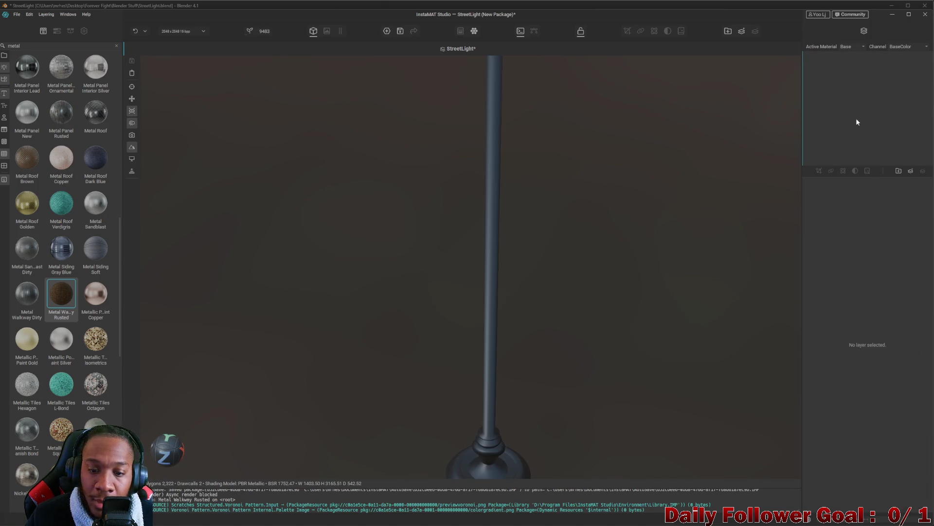
scroll(63, 305, "down", 8)
scroll(60, 324, "down", 3)
mouse_move(62, 207)
left_mouse_down()
mouse_move(202, 306)
mouse_move(486, 431)
left_mouse_up()
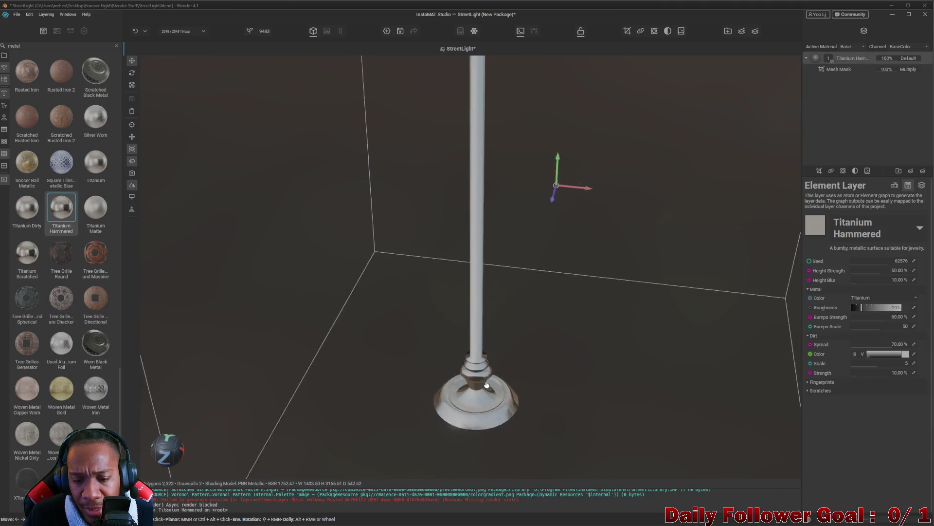
scroll(470, 352, "up", 3)
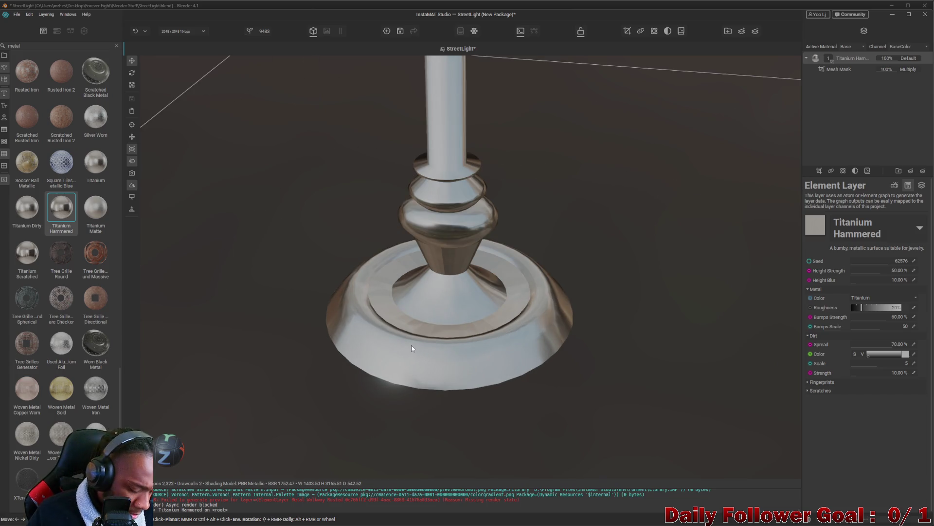
key("ctrl+z")
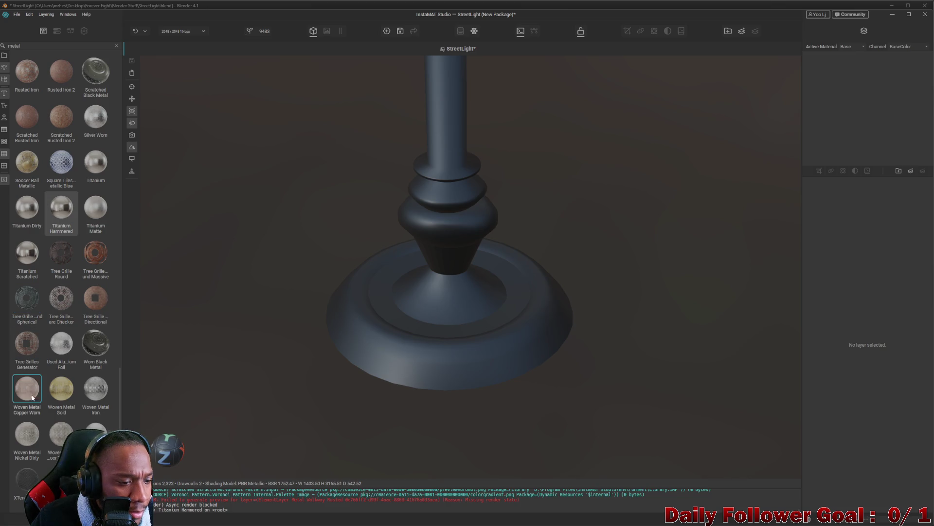
Try Woven Metal Titanium, Woven Metal Iron and XTend Mesh, undoing them, then apply Rust
left_click_drag(61, 442, 407, 368)
mouse_move(96, 389)
left_mouse_down()
mouse_move(124, 393)
mouse_move(423, 334)
mouse_move(408, 344)
left_mouse_up()
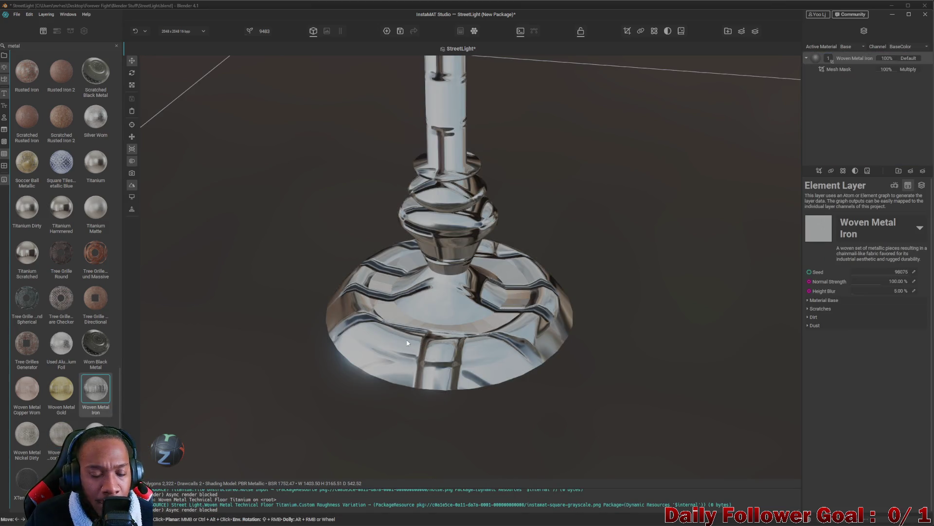
key("ctrl+z")
left_click_drag(33, 475, 411, 365)
key("ctrl+z")
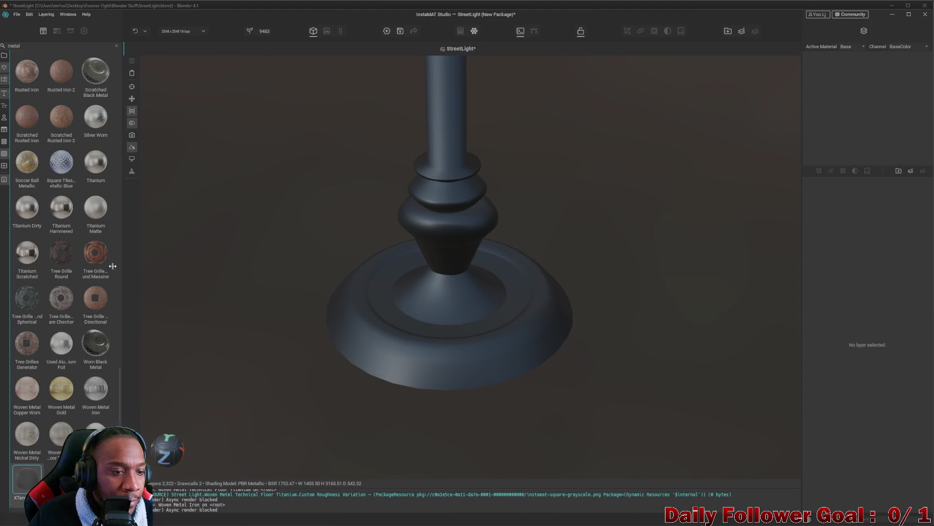
scroll(51, 301, "up", 6)
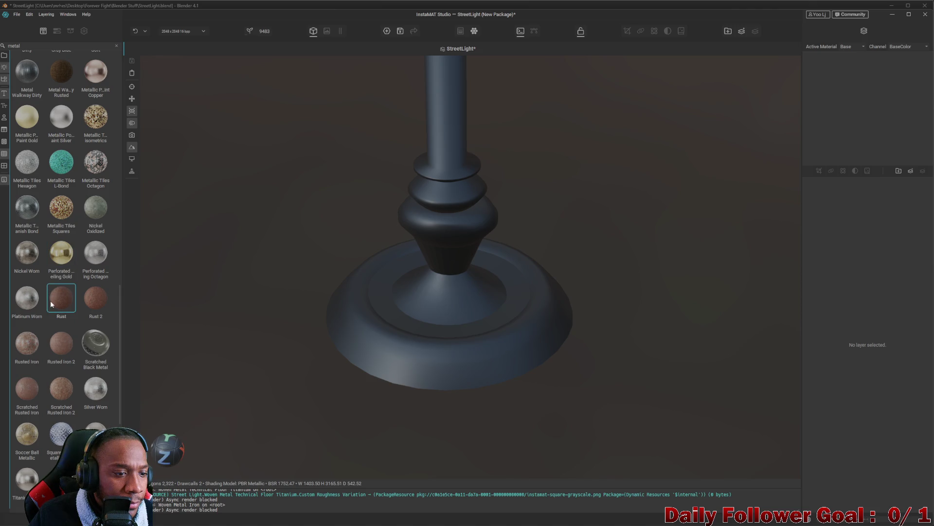
mouse_move(51, 302)
left_mouse_down()
mouse_move(500, 318)
mouse_move(450, 312)
left_mouse_up()
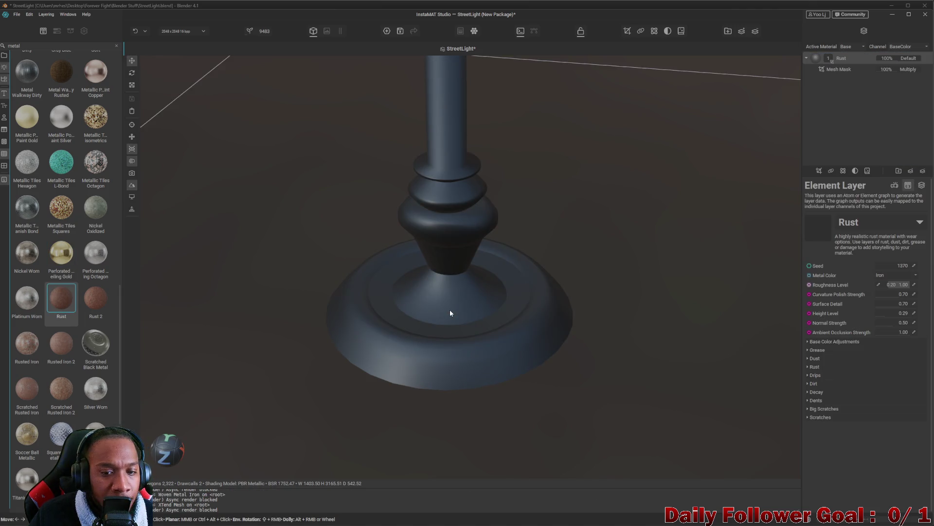
Expand the Rust settings and lower the amount of rust on the lamp
scroll(449, 309, "down", 5)
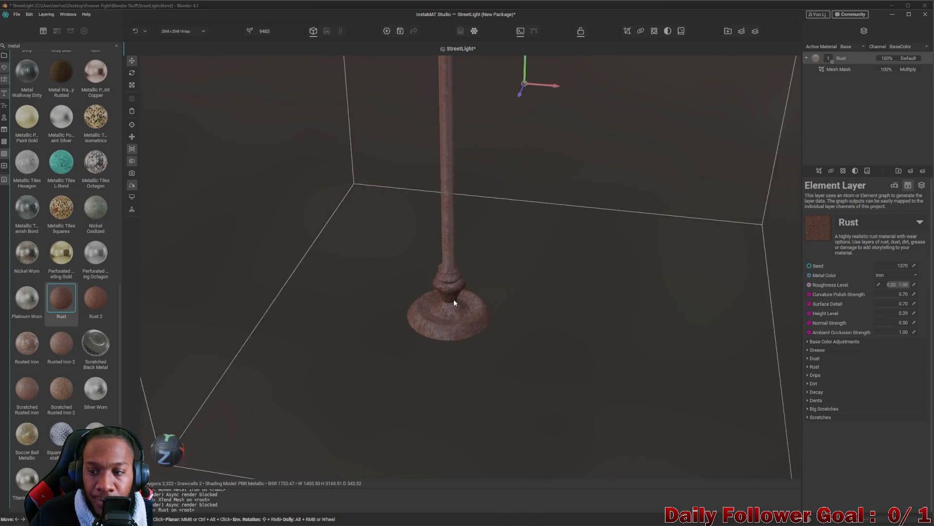
scroll(454, 300, "up", 3)
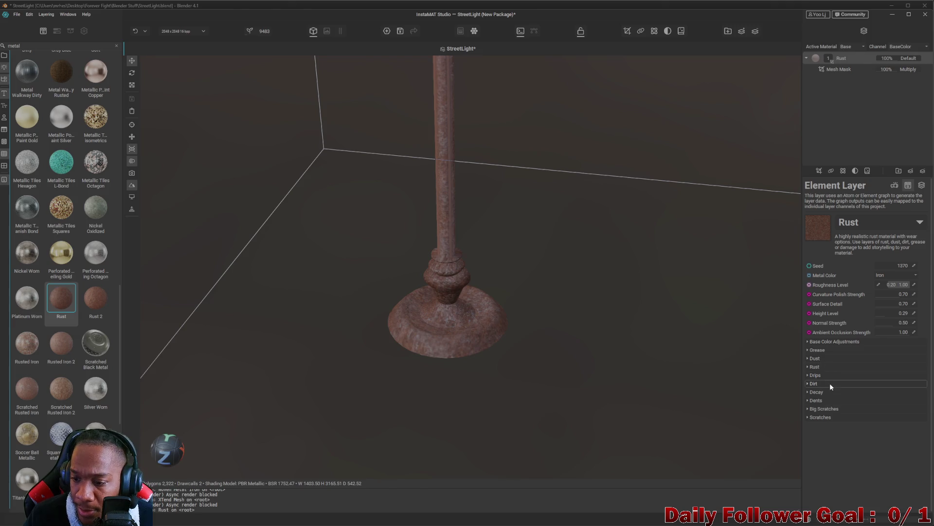
left_click(823, 365)
left_click_drag(888, 385, 880, 387)
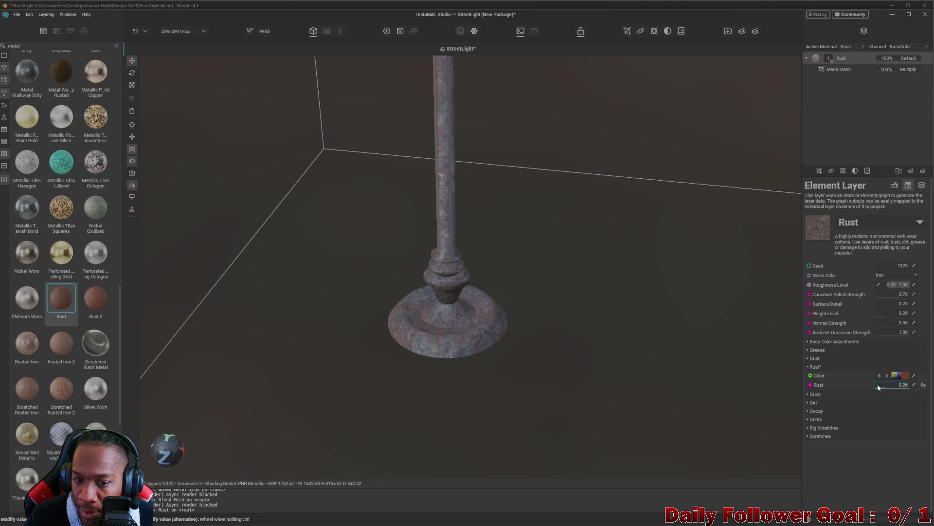
Inspect the lamp arm, pole and base from several angles, then delete the Rust layer
scroll(493, 183, "down", 5)
mouse_move(492, 183)
left_mouse_down()
mouse_move(488, 341)
mouse_move(521, 217)
left_mouse_up()
scroll(521, 218, "up", 5)
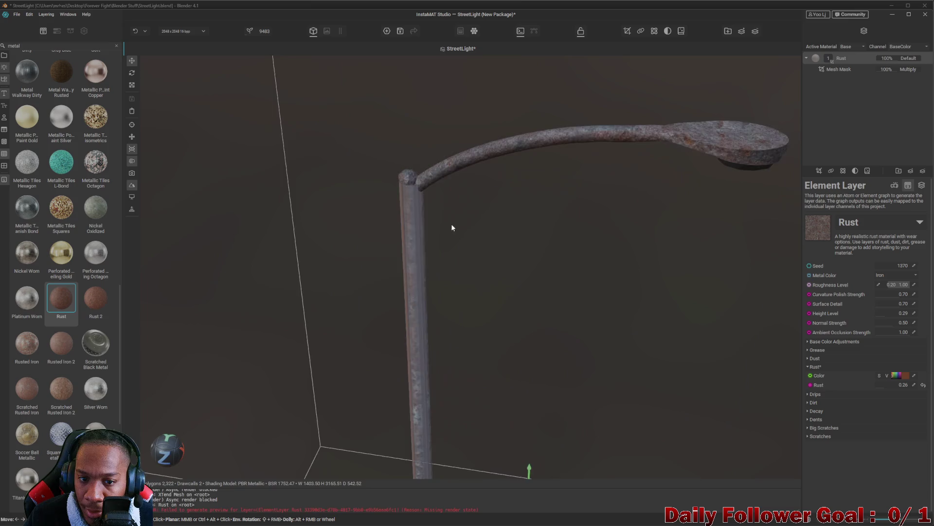
scroll(346, 227, "up", 5)
scroll(345, 228, "down", 4)
mouse_move(346, 228)
left_mouse_down()
mouse_move(363, 256)
mouse_move(473, 204)
left_mouse_up()
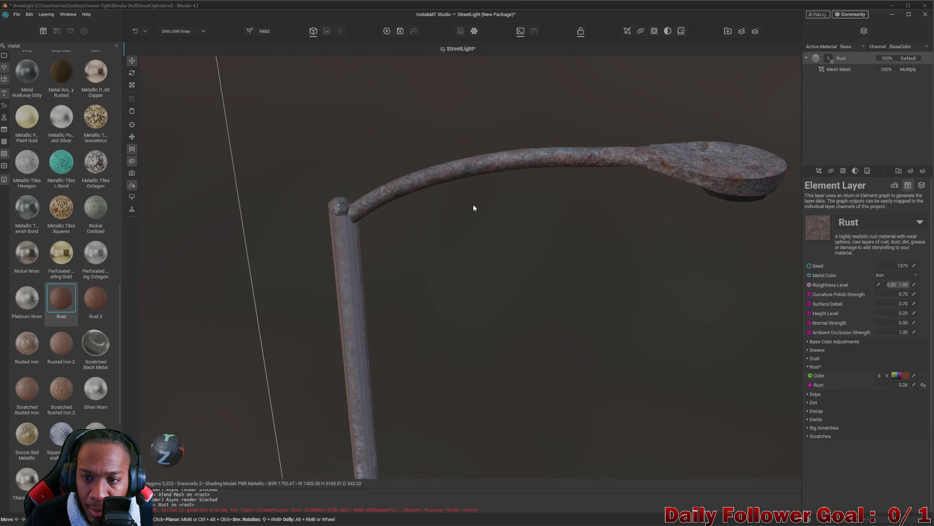
scroll(475, 238, "down", 4)
left_click_drag(475, 267, 501, 159)
scroll(490, 306, "up", 5)
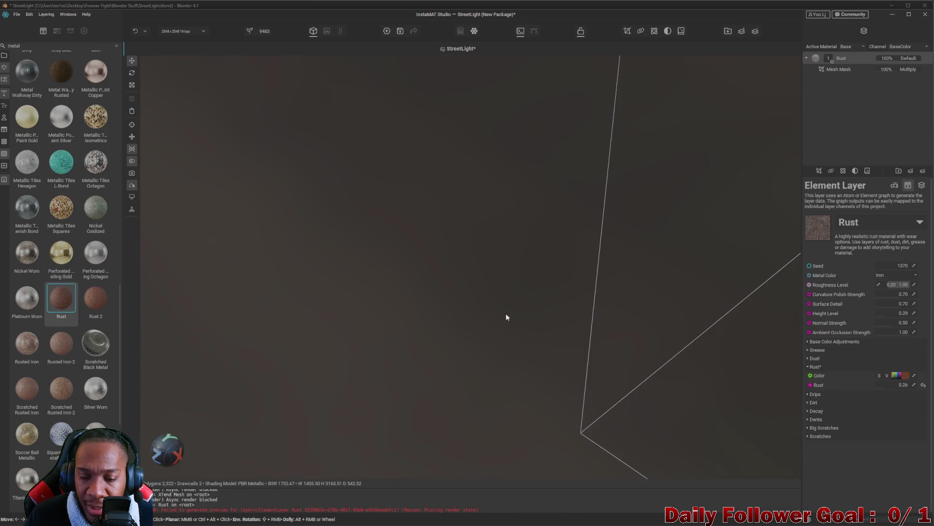
scroll(459, 320, "down", 5)
mouse_move(331, 323)
left_mouse_down()
mouse_move(432, 340)
mouse_move(440, 358)
left_mouse_up()
scroll(507, 384, "up", 4)
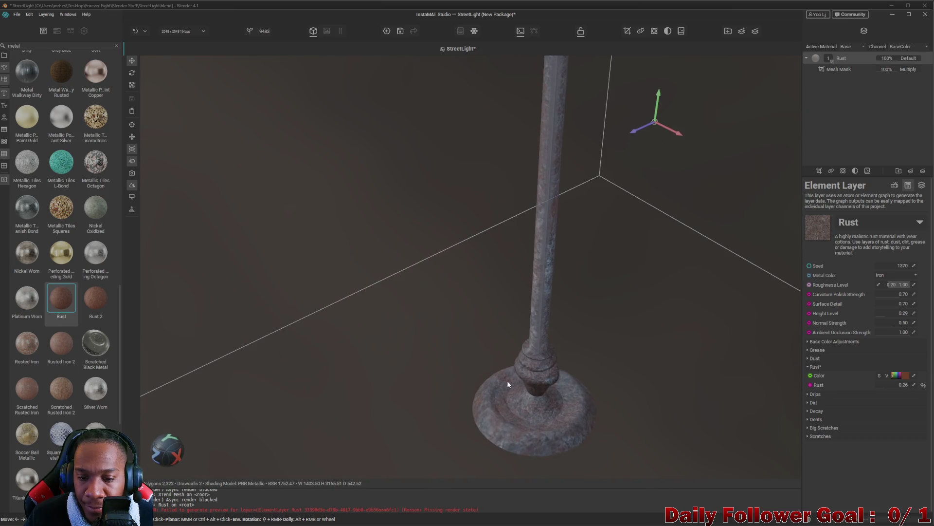
right_click(866, 59)
left_click(877, 90)
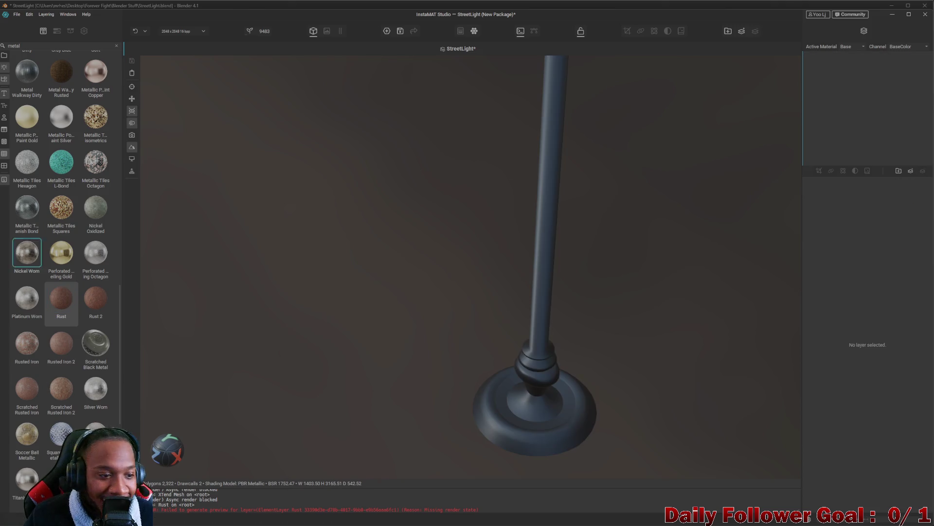
Apply Platinum Worn to the lamp and inspect the arm, head and base
mouse_move(35, 313)
left_mouse_down()
mouse_move(574, 404)
mouse_move(544, 413)
mouse_move(417, 185)
mouse_move(422, 230)
mouse_move(407, 290)
mouse_move(472, 300)
mouse_move(372, 270)
mouse_move(441, 291)
mouse_move(454, 309)
mouse_move(453, 252)
left_mouse_up()
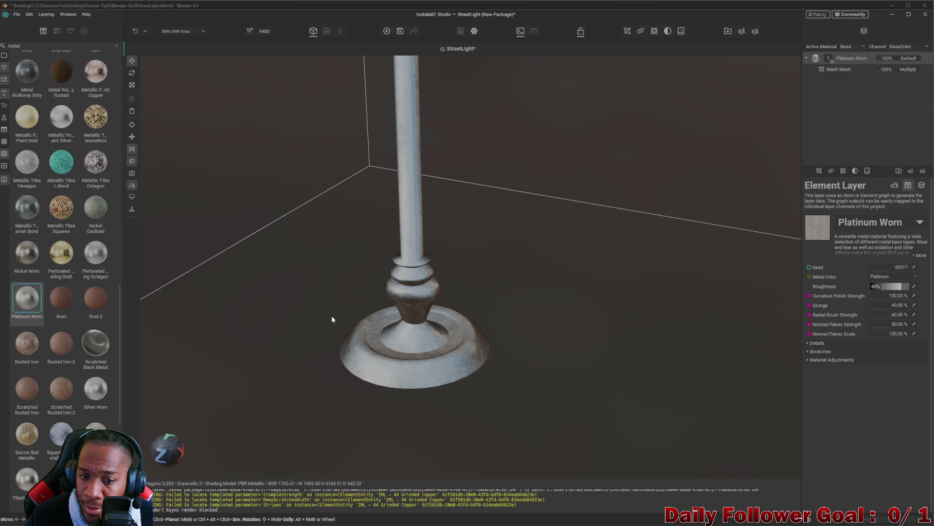
scroll(477, 206, "down", 3)
mouse_move(469, 283)
left_mouse_down()
mouse_move(503, 302)
mouse_move(504, 216)
left_mouse_up()
scroll(475, 183, "up", 5)
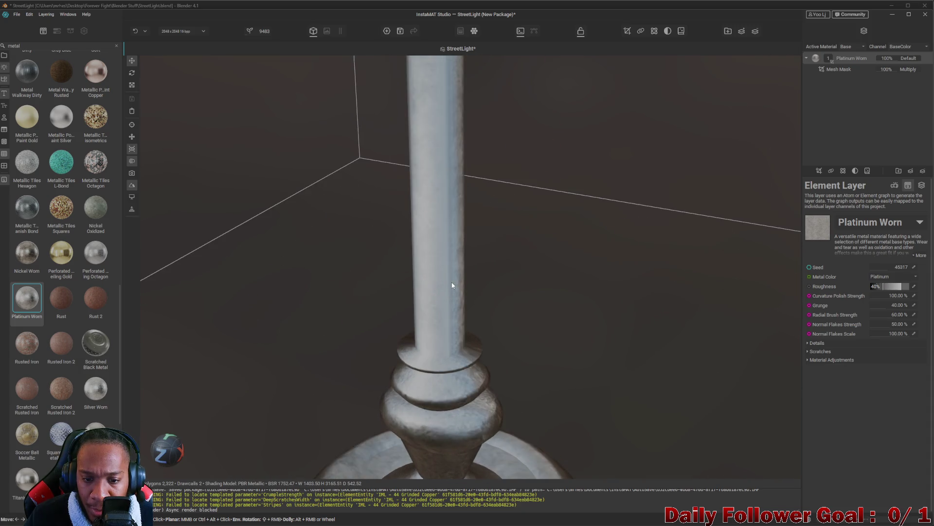
scroll(467, 284, "down", 3)
mouse_move(484, 283)
left_mouse_down()
mouse_move(402, 371)
mouse_move(461, 461)
left_mouse_up()
scroll(463, 460, "up", 2)
scroll(466, 459, "down", 2)
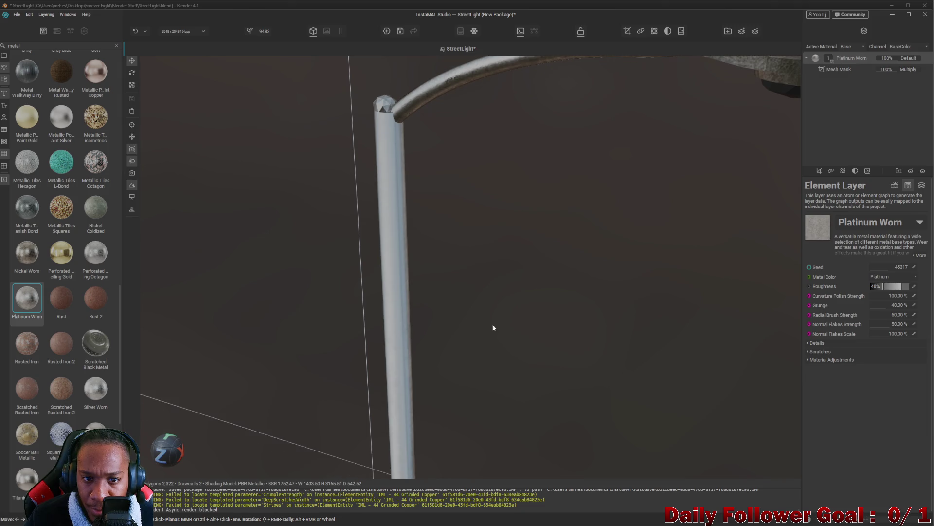
scroll(488, 336, "down", 2)
scroll(472, 315, "up", 4)
scroll(487, 292, "down", 2)
scroll(494, 311, "up", 3)
mouse_move(496, 265)
left_mouse_down()
mouse_move(342, 306)
mouse_move(676, 308)
mouse_move(611, 353)
mouse_move(501, 303)
mouse_move(560, 288)
mouse_move(513, 267)
mouse_move(501, 278)
mouse_move(518, 289)
left_mouse_up()
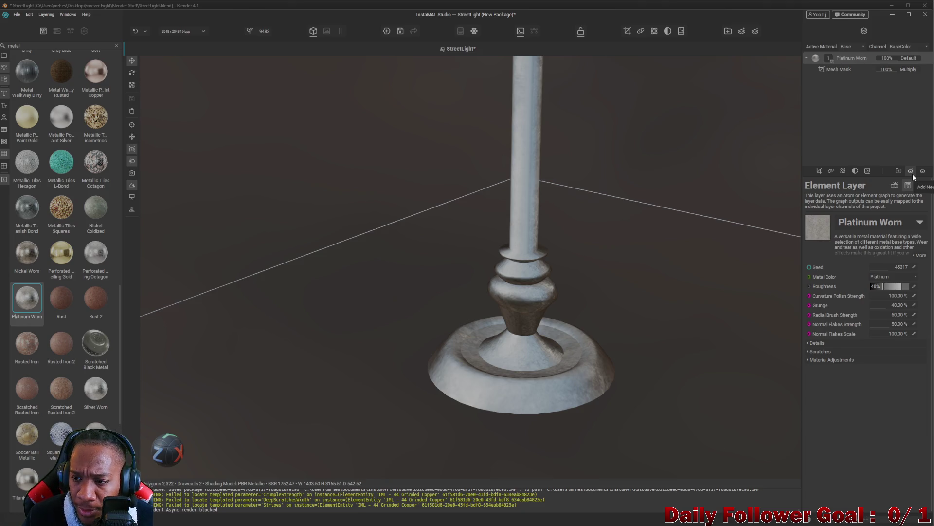
Adjust Platinum Worn's Roughness in the Float value picker
left_click(906, 287)
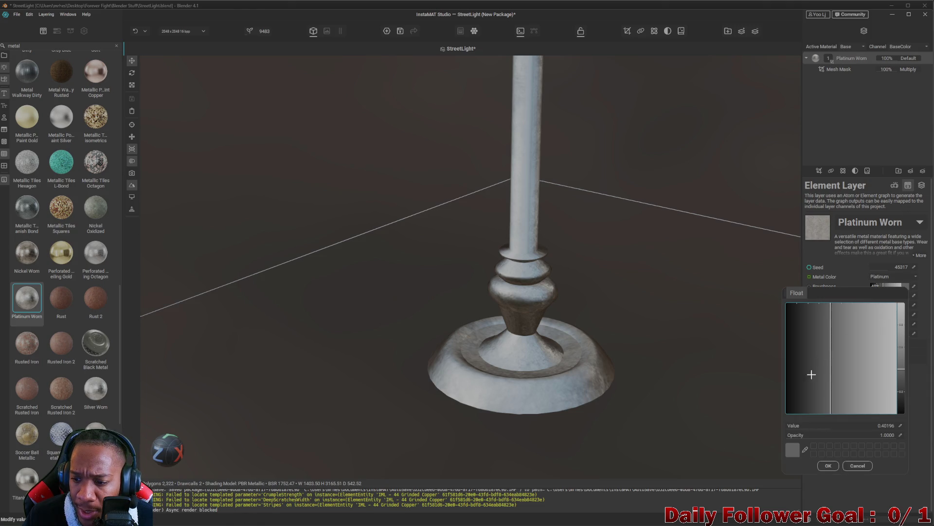
mouse_move(834, 403)
left_mouse_down()
mouse_move(754, 410)
mouse_move(900, 391)
mouse_move(889, 387)
mouse_move(905, 371)
left_mouse_up()
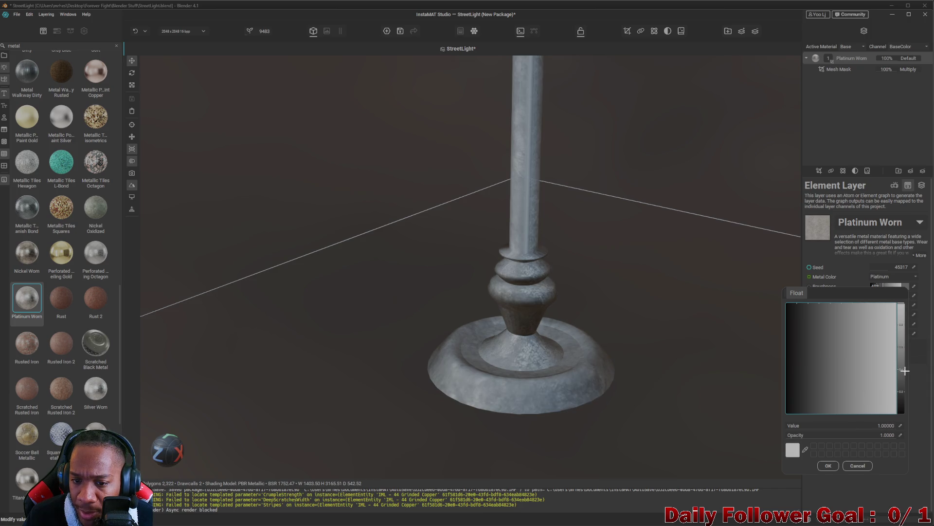
scroll(560, 198, "down", 3)
left_click(539, 275)
Inspect the base and pole close up, then remove the Platinum Worn layer
mouse_move(539, 275)
left_mouse_down()
mouse_move(506, 352)
mouse_move(519, 449)
mouse_move(559, 314)
mouse_move(563, 329)
left_mouse_up()
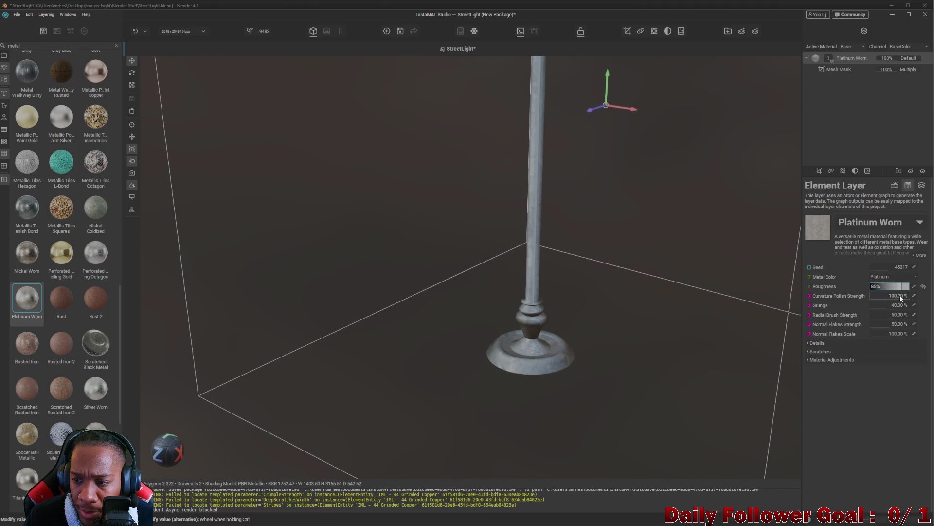
mouse_move(552, 243)
left_mouse_down()
mouse_move(504, 327)
mouse_move(486, 471)
mouse_move(594, 217)
mouse_move(640, 264)
mouse_move(646, 259)
left_mouse_up()
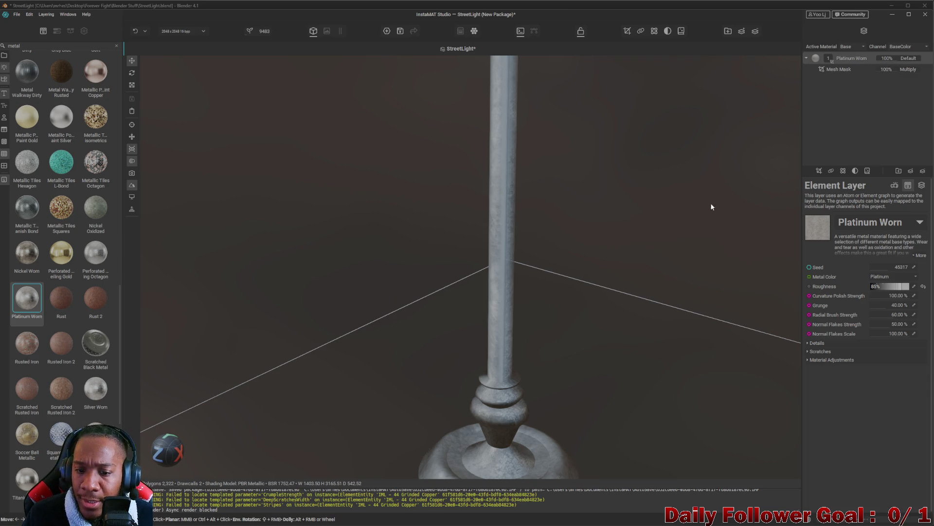
mouse_move(710, 139)
left_mouse_down()
mouse_move(530, 250)
mouse_move(511, 277)
mouse_move(517, 221)
mouse_move(441, 281)
mouse_move(510, 256)
left_mouse_up()
scroll(640, 235, "down", 5)
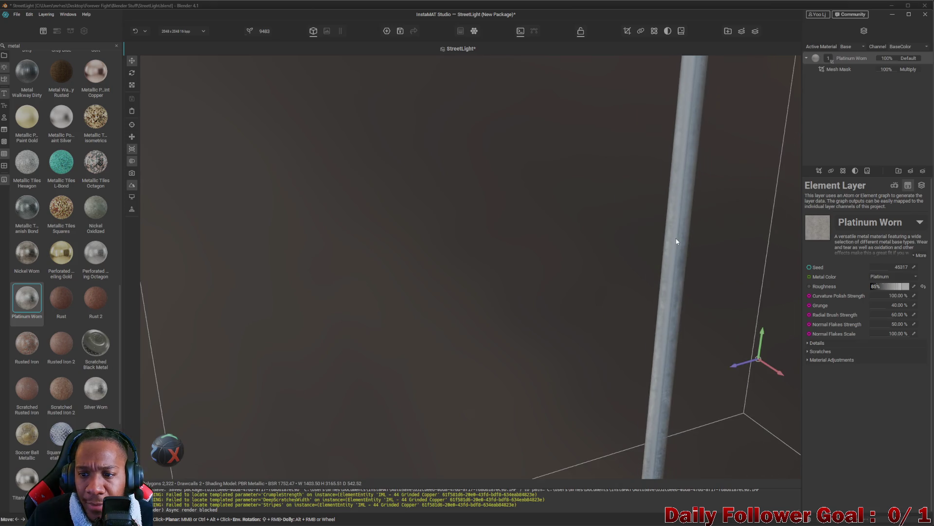
mouse_move(657, 246)
left_mouse_down()
mouse_move(584, 269)
mouse_move(533, 308)
left_mouse_up()
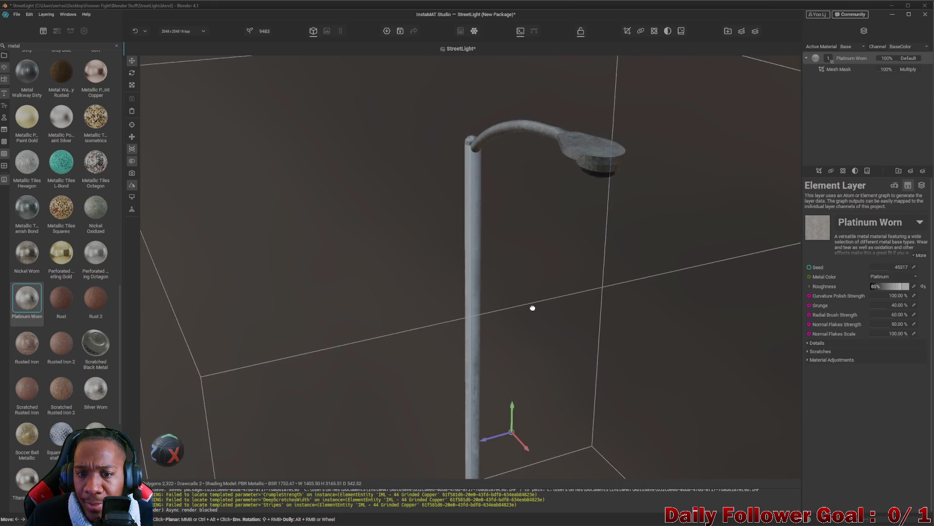
scroll(533, 308, "up", 5)
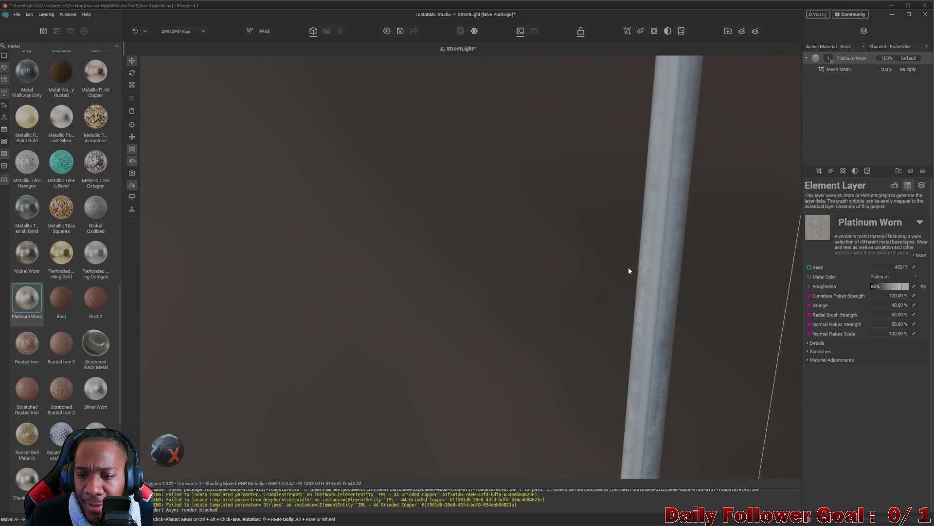
left_click(924, 171)
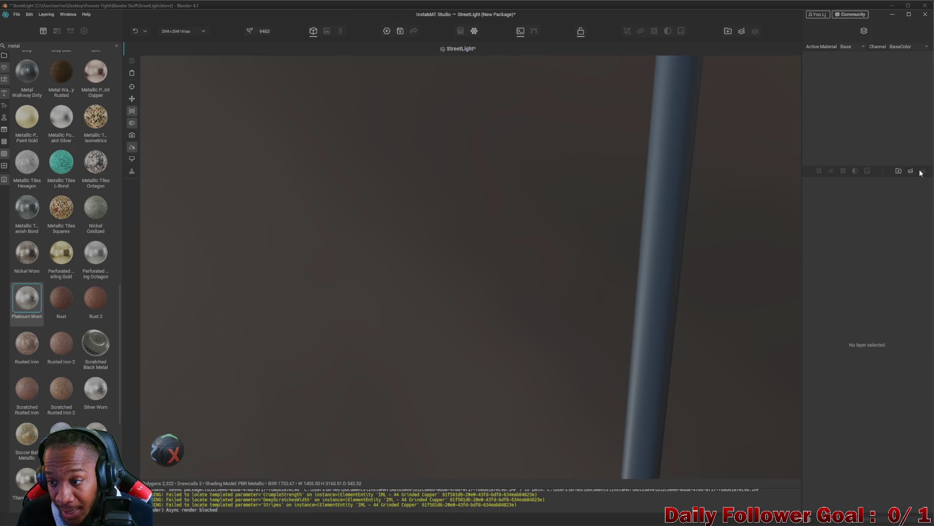
Restore Platinum Worn and add a Multi-Channel Brush layer with a test dab on the pole
key("ctrl+z")
left_click(911, 171)
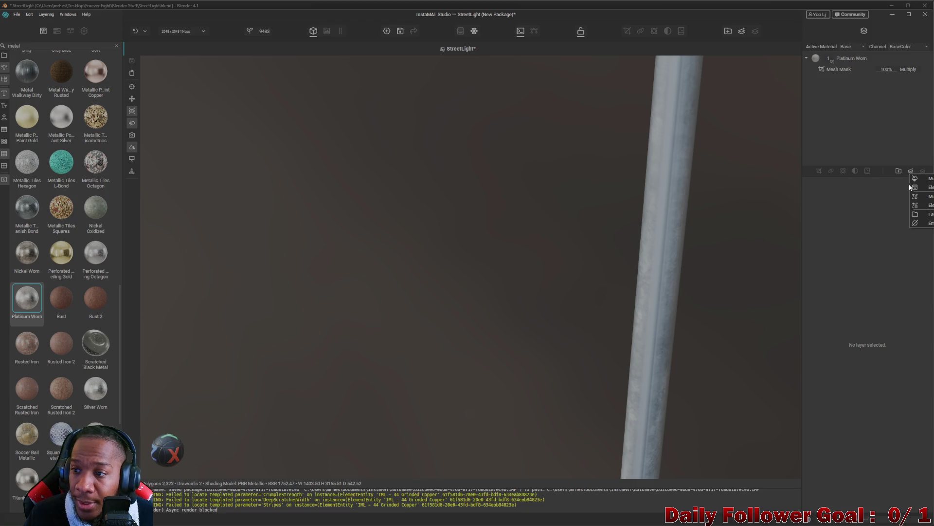
left_click(924, 178)
left_click(643, 234)
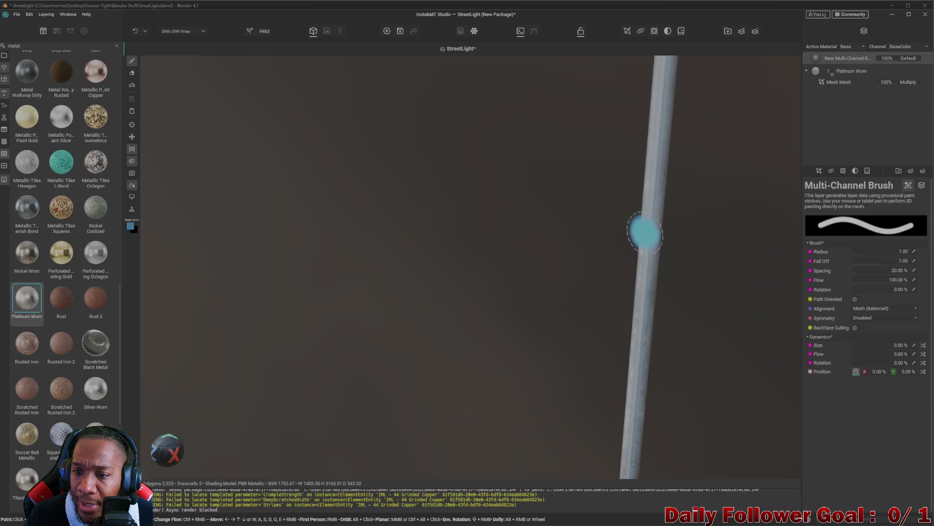
Turn the pole upright, delete the test brush layer, and expand the material's Details settings
scroll(641, 257, "down", 3)
scroll(640, 198, "up", 3)
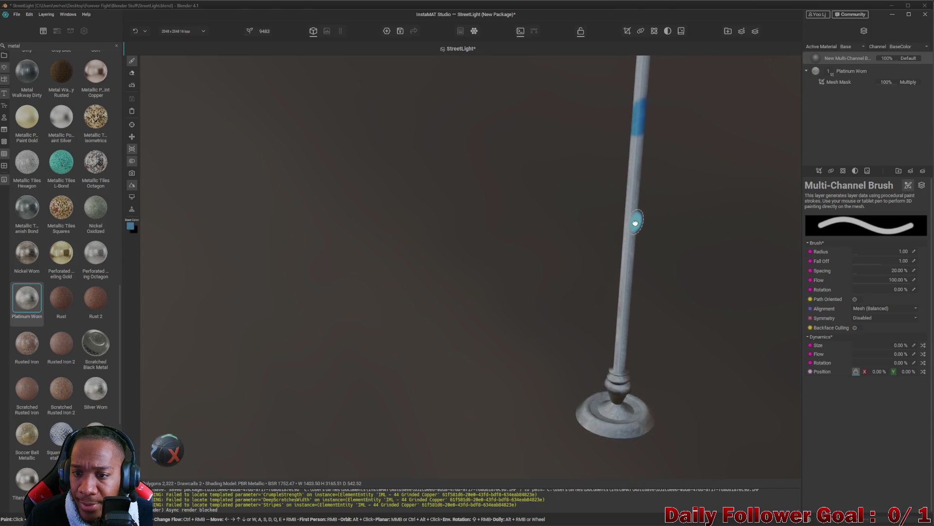
scroll(643, 253, "up", 3)
mouse_move(647, 317)
left_mouse_down()
mouse_move(547, 324)
mouse_move(534, 313)
mouse_move(551, 290)
left_mouse_up()
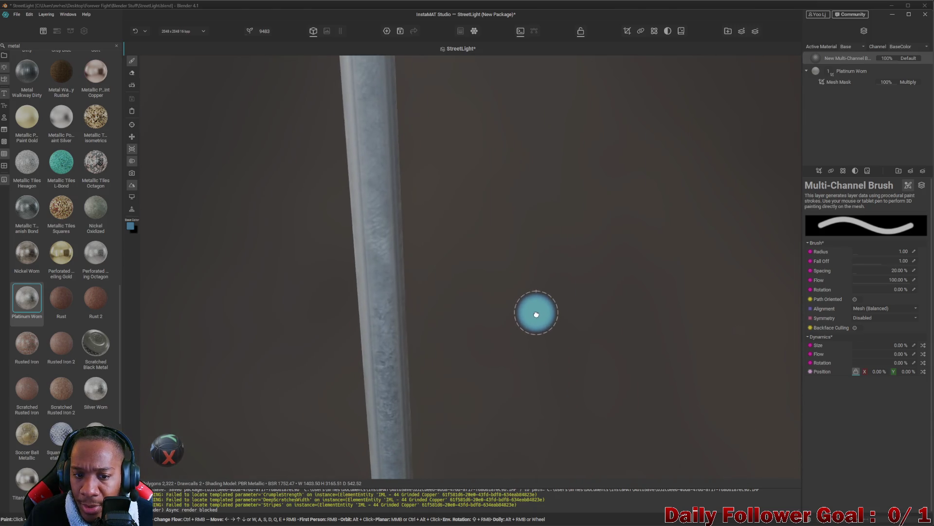
scroll(551, 290, "down", 3)
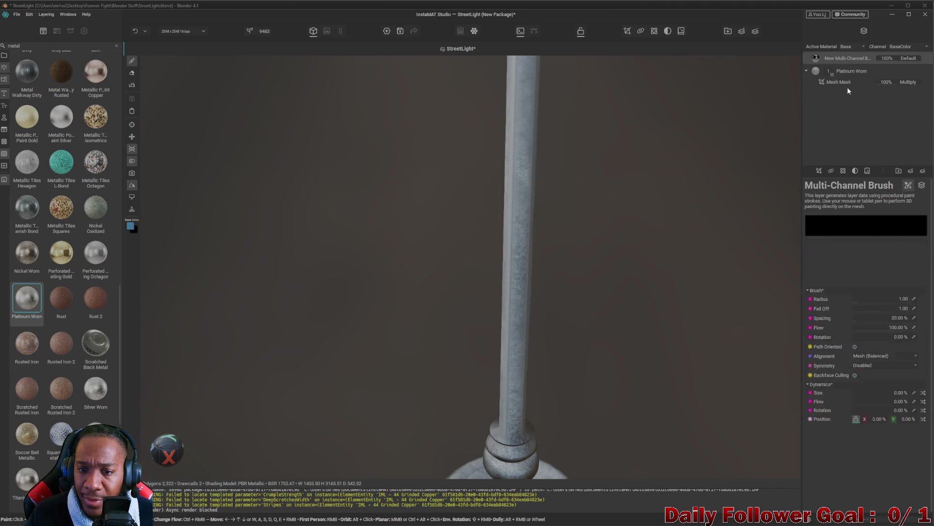
key("Delete")
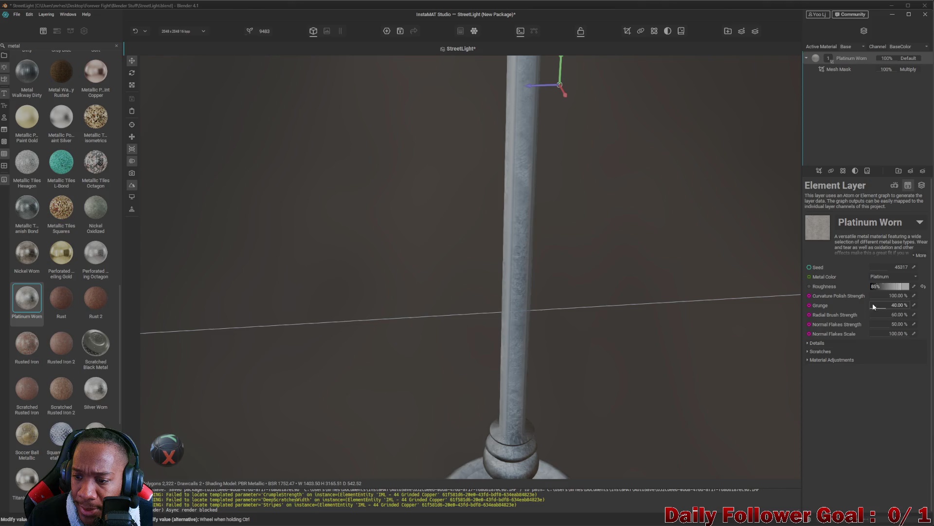
left_click(875, 342)
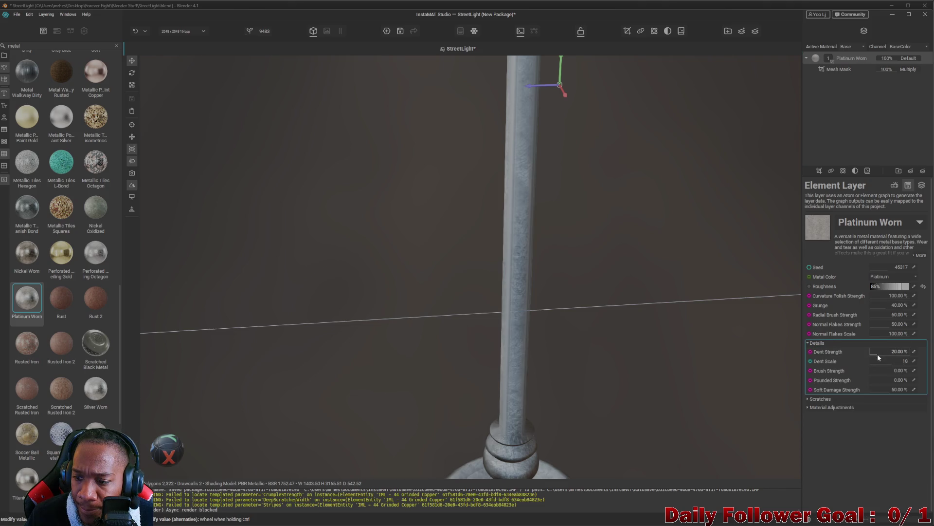
Lower Dent Strength to 19.64% and expand the Scratches and Adjustment settings
left_click_drag(878, 357, 857, 344)
left_click(819, 398)
left_click(832, 454)
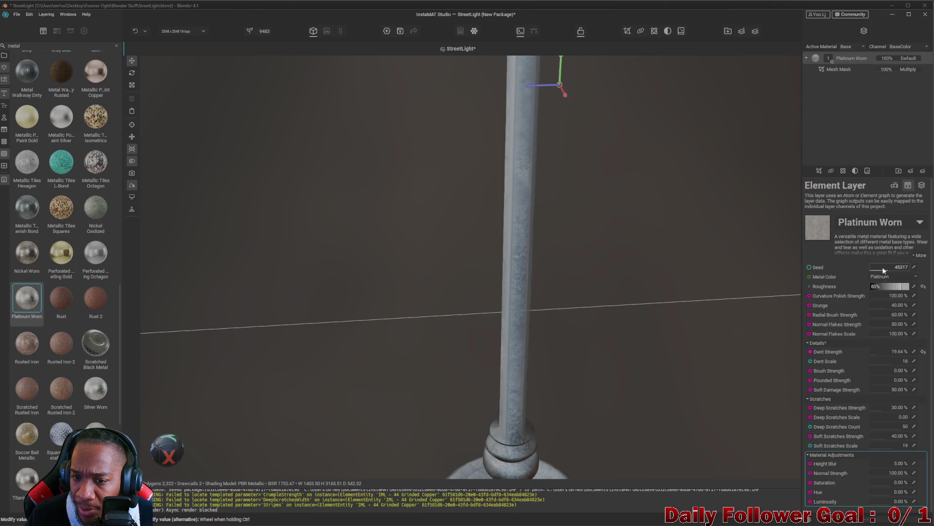
Try several Seed values for the wear pattern while viewing the pole
left_click_drag(882, 267, 879, 267)
mouse_move(634, 263)
left_mouse_down()
mouse_move(594, 325)
mouse_move(666, 339)
mouse_move(740, 317)
mouse_move(659, 302)
mouse_move(545, 377)
mouse_move(465, 219)
mouse_move(578, 282)
mouse_move(465, 312)
mouse_move(520, 308)
mouse_move(350, 336)
mouse_move(265, 334)
mouse_move(459, 323)
mouse_move(576, 266)
left_mouse_up()
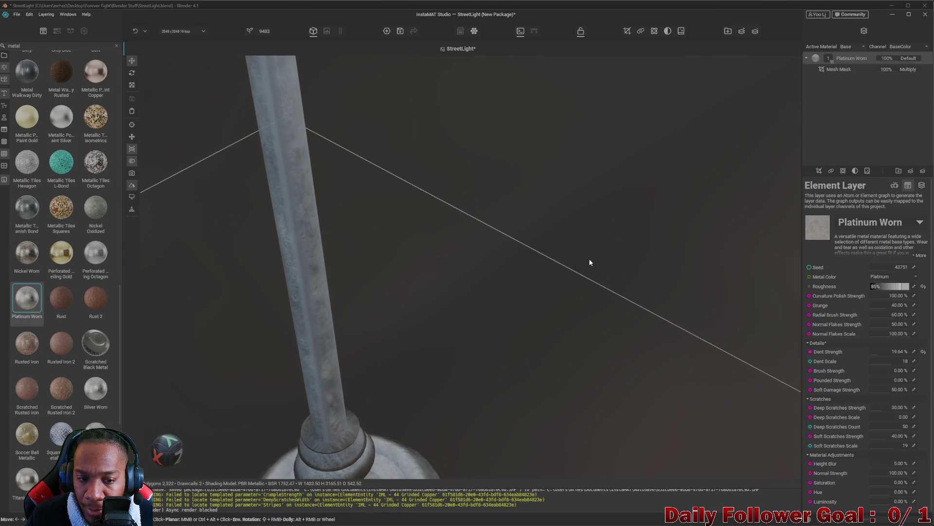
left_click_drag(302, 244, 357, 288)
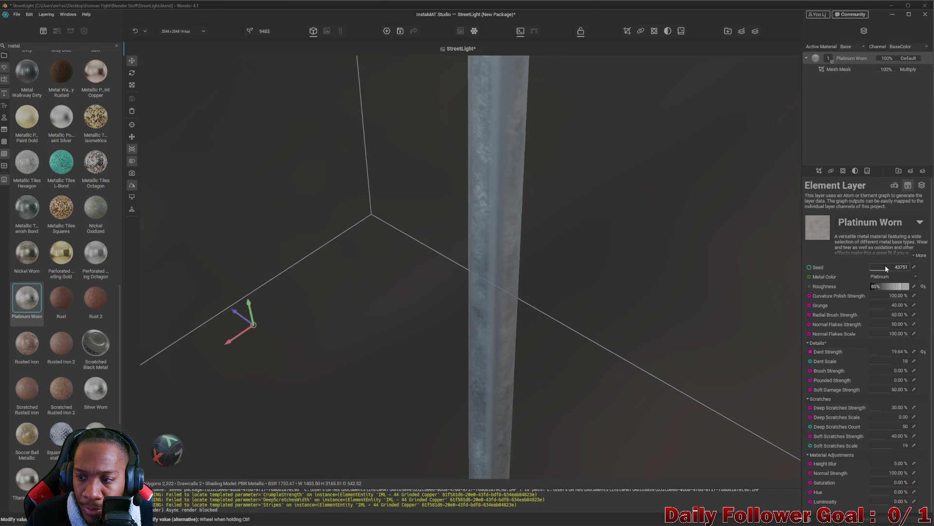
left_click_drag(891, 268, 880, 269)
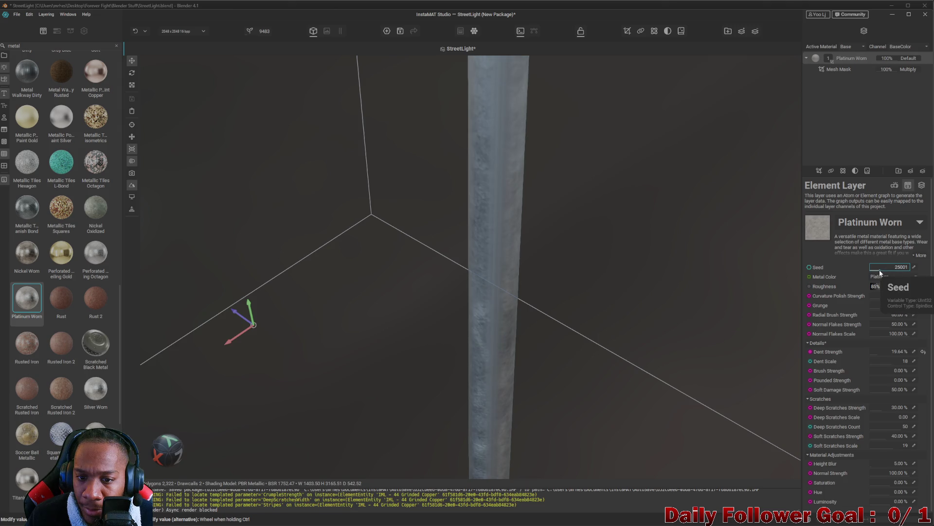
mouse_move(873, 274)
left_mouse_down()
mouse_move(900, 273)
mouse_move(889, 268)
left_mouse_up()
mouse_move(526, 228)
left_mouse_down()
mouse_move(418, 238)
mouse_move(541, 264)
mouse_move(479, 249)
left_mouse_up()
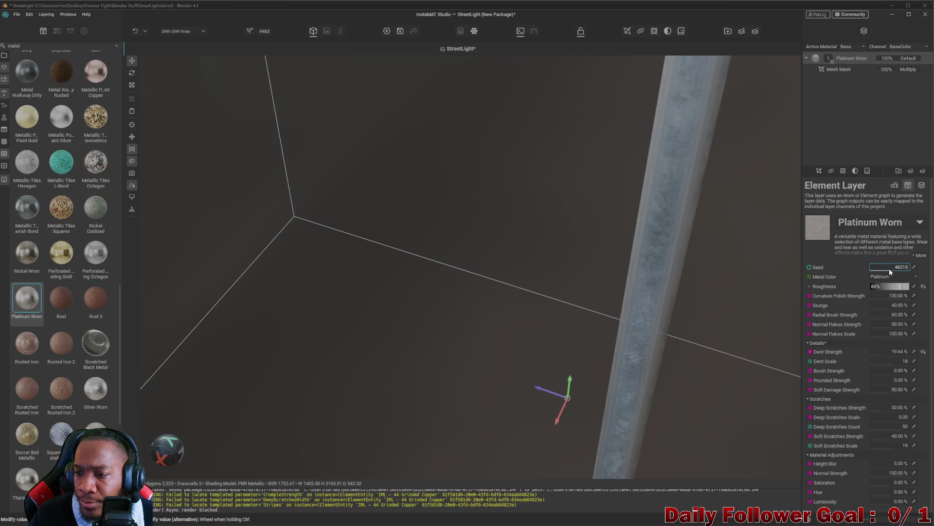
Frame the pole base and randomize the seed again, ending at 48215
mouse_move(659, 286)
left_mouse_down()
mouse_move(565, 315)
mouse_move(596, 297)
mouse_move(713, 317)
left_mouse_up()
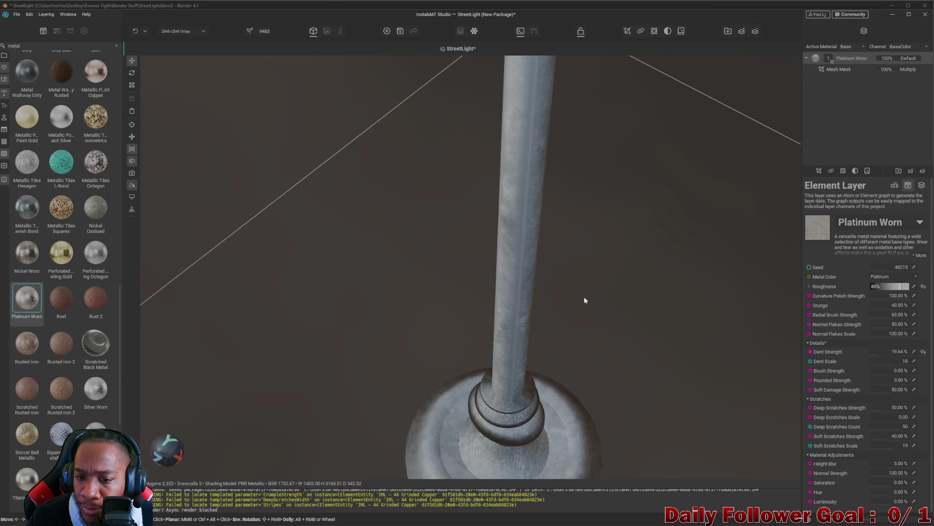
scroll(565, 294, "down", 3)
left_click_drag(565, 294, 569, 286)
scroll(559, 323, "up", 5)
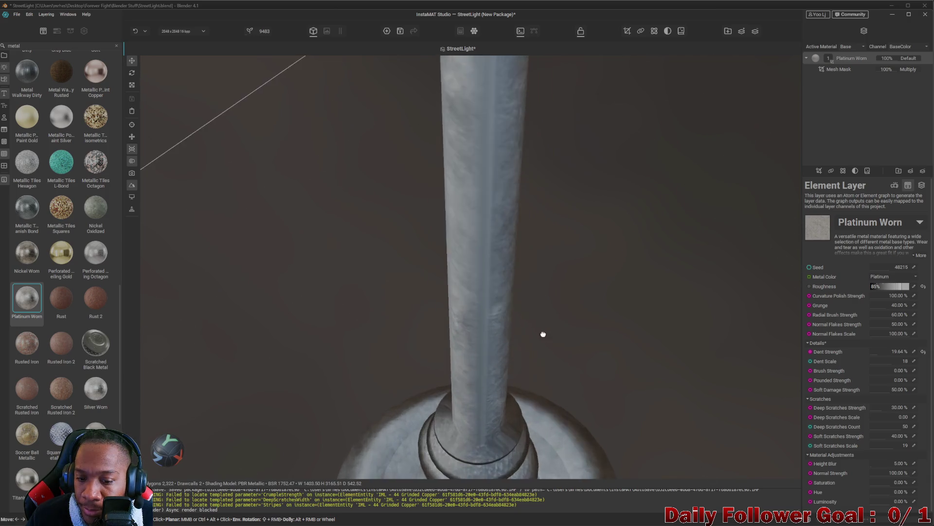
left_click_drag(543, 335, 612, 290)
left_click(876, 267)
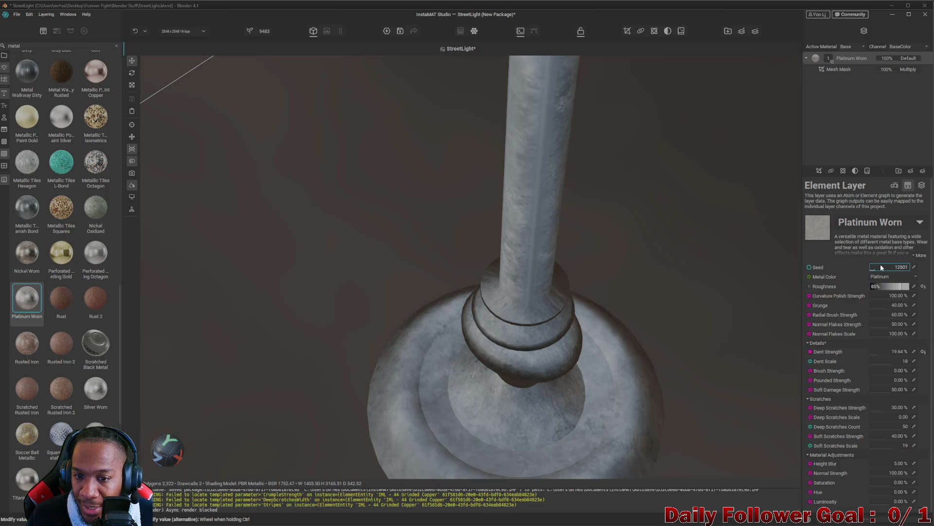
left_click(881, 267)
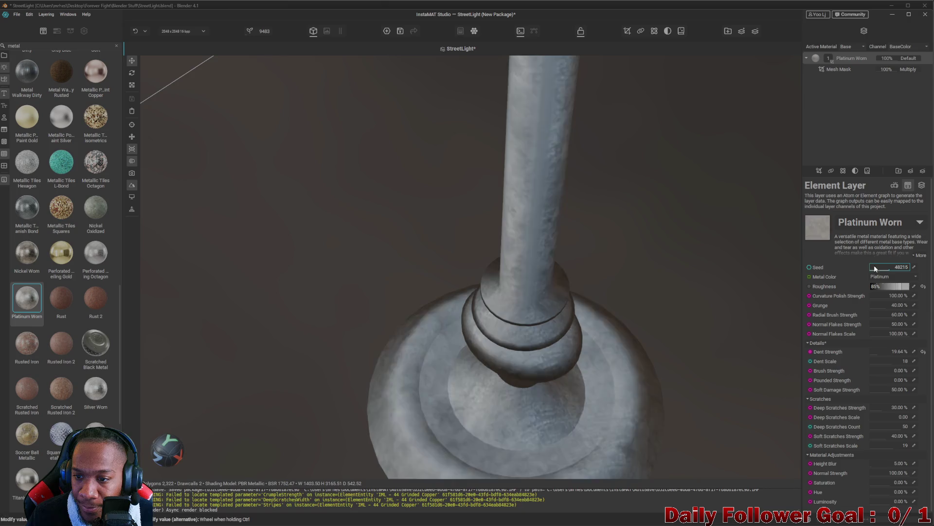
right_click(863, 66)
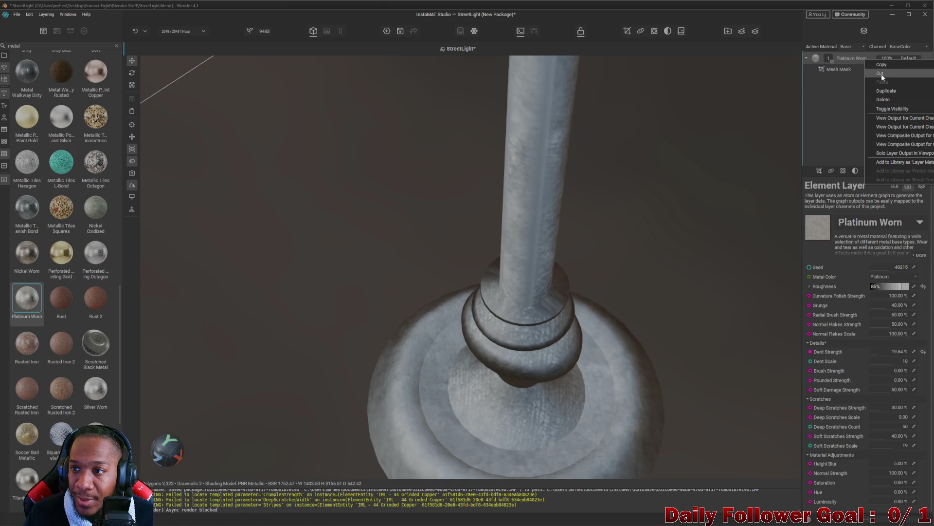
Delete the Platinum Worn layer, then try Silver Worn on the lamp and undo it
left_click(893, 97)
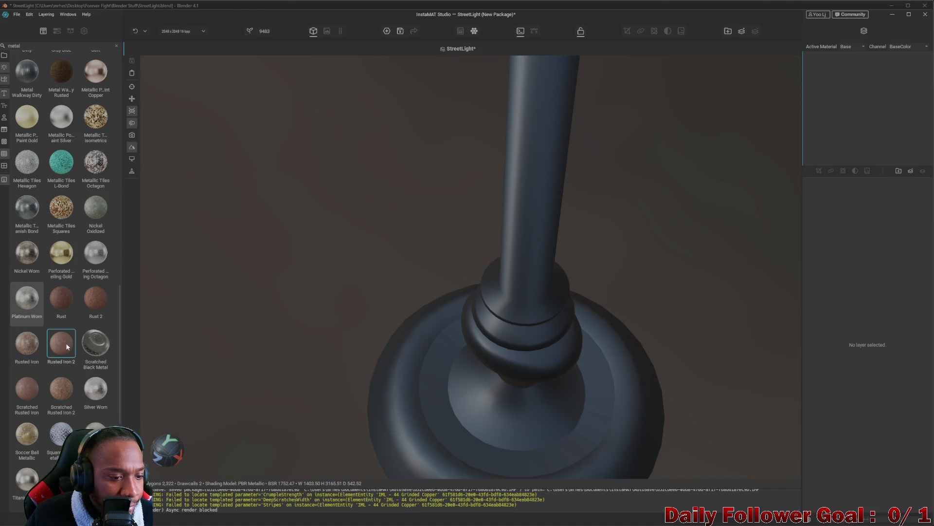
scroll(65, 343, "down", 3)
left_click_drag(96, 252, 449, 384)
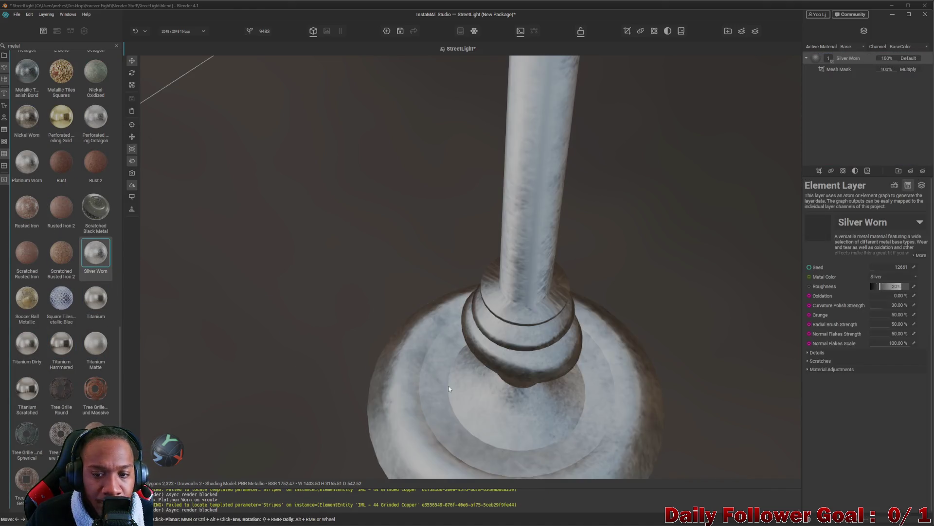
left_click_drag(551, 255, 540, 312)
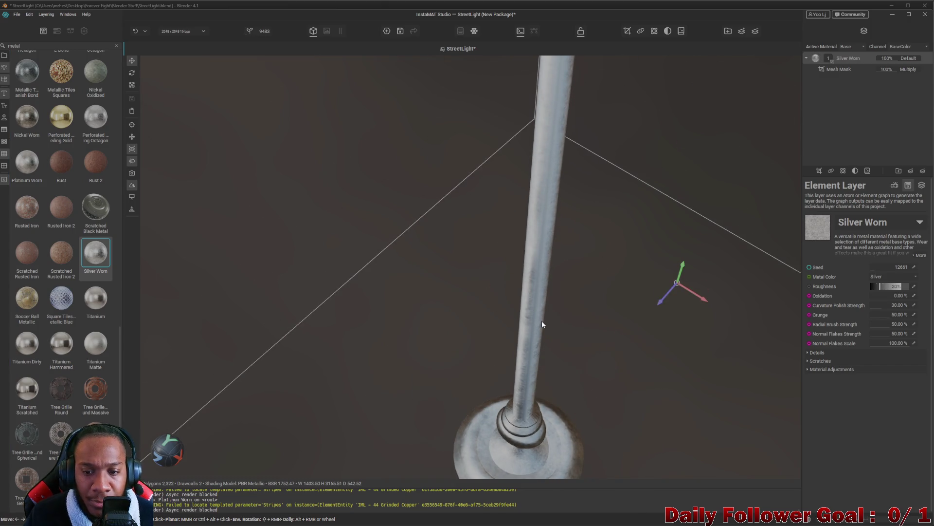
key("ctrl+z")
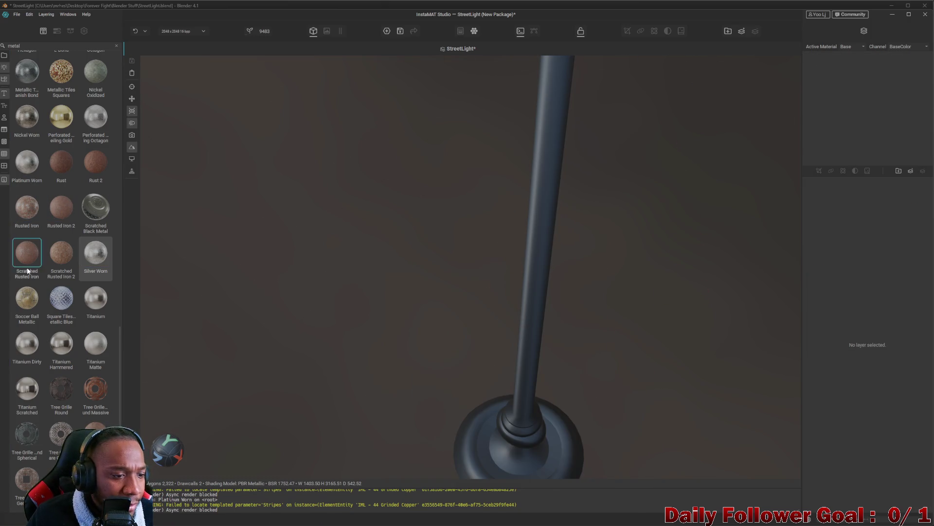
Try Soccer Ball Metallic, gold perforated ceiling metal and Rust 2, undoing each
left_click_drag(26, 298, 539, 407)
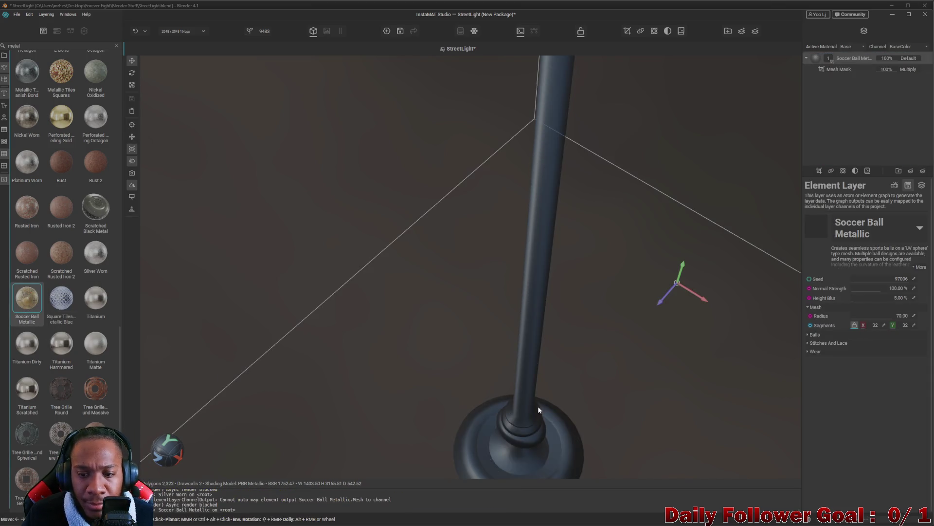
key("ctrl+z")
mouse_move(56, 125)
left_mouse_down()
mouse_move(530, 323)
mouse_move(461, 363)
left_mouse_up()
key("ctrl+z")
mouse_move(96, 162)
left_mouse_down()
mouse_move(301, 294)
mouse_move(300, 303)
mouse_move(558, 379)
left_mouse_up()
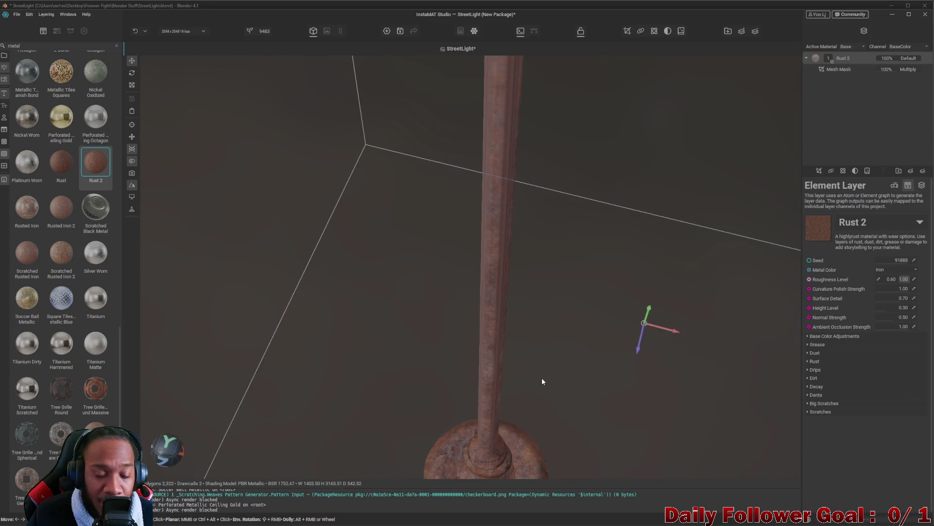
key("ctrl+z")
Try Metal Sandblast Dirty on the lamp and undo it, leaving no layers
scroll(61, 146, "up", 5)
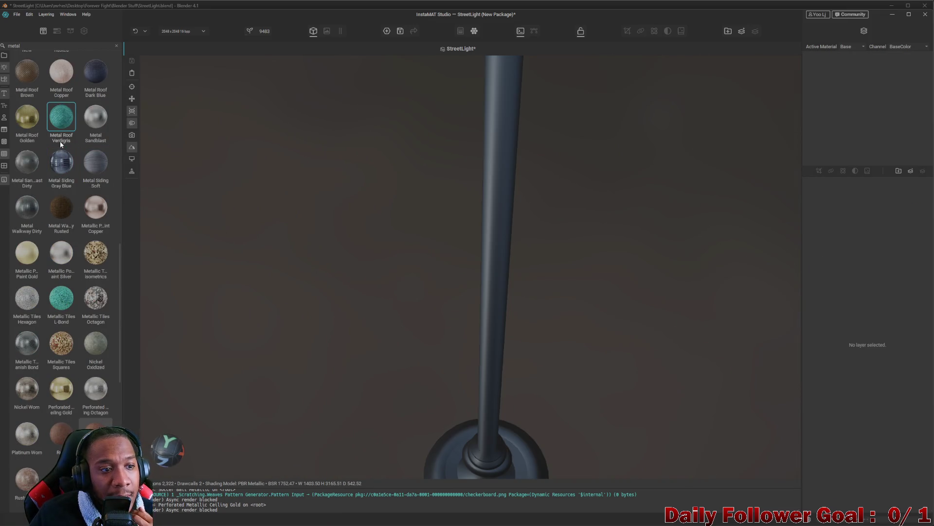
mouse_move(31, 168)
left_mouse_down()
mouse_move(375, 302)
mouse_move(510, 323)
mouse_move(372, 341)
mouse_move(482, 316)
mouse_move(568, 338)
left_mouse_up()
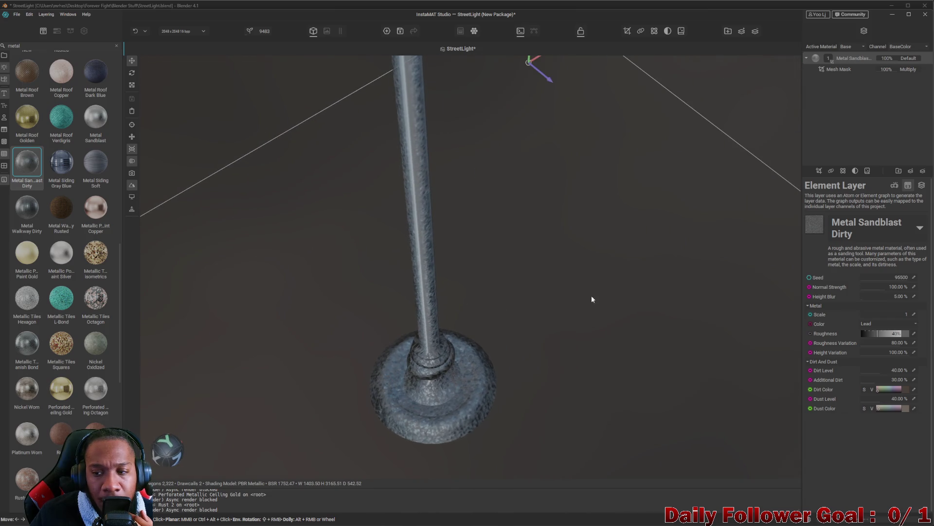
left_click_drag(580, 294, 500, 318)
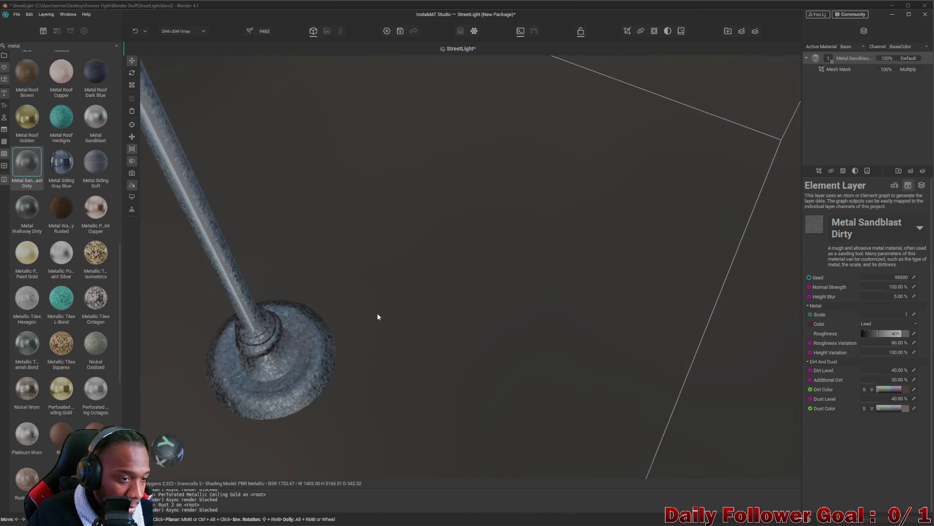
key("ctrl+z")
scroll(39, 194, "up", 8)
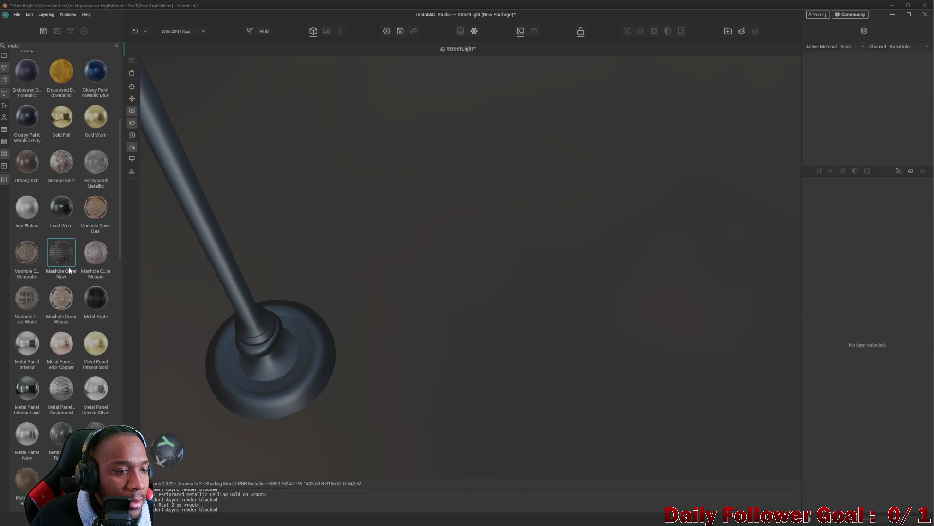
Apply the Iron Flakes material from the library to the street light mesh
mouse_move(27, 207)
left_mouse_down()
mouse_move(283, 340)
mouse_move(295, 338)
mouse_move(212, 328)
left_mouse_up()
scroll(411, 326, "down", 5)
mouse_move(386, 258)
left_mouse_down()
mouse_move(328, 246)
mouse_move(467, 309)
left_mouse_up()
scroll(493, 324, "up", 5)
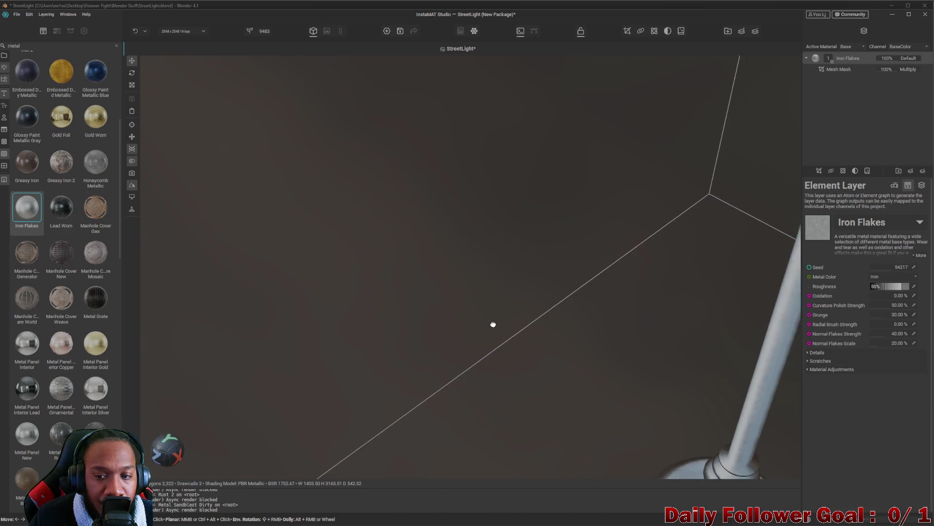
scroll(493, 324, "down", 5)
Orbit and zoom around the lamp post and base to inspect the iron flakes finish
mouse_move(403, 298)
left_mouse_down()
mouse_move(392, 298)
mouse_move(413, 369)
left_mouse_up()
scroll(455, 267, "up", 5)
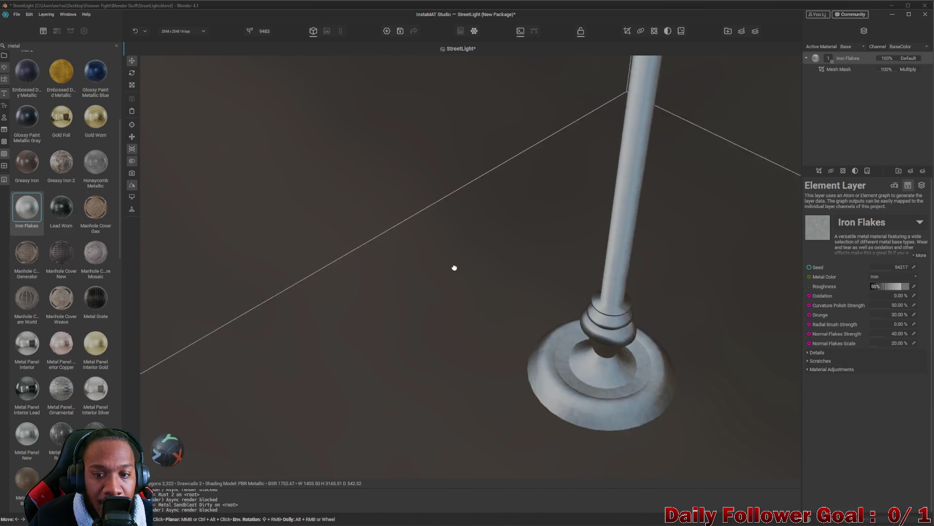
scroll(627, 384, "down", 5)
mouse_move(627, 383)
left_mouse_down()
mouse_move(597, 362)
mouse_move(551, 365)
left_mouse_up()
scroll(577, 347, "up", 5)
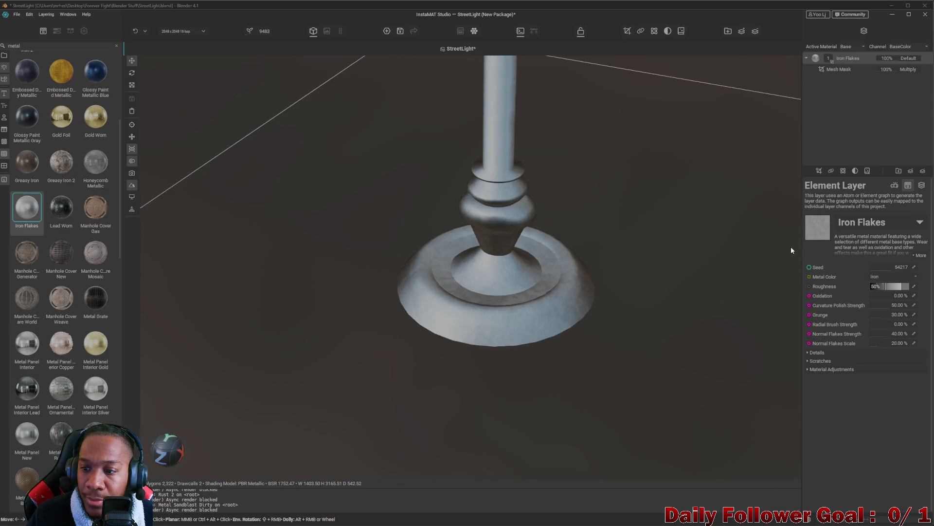
scroll(504, 206, "down", 5)
mouse_move(504, 206)
left_mouse_down()
mouse_move(361, 316)
mouse_move(480, 300)
left_mouse_up()
scroll(361, 317, "up", 5)
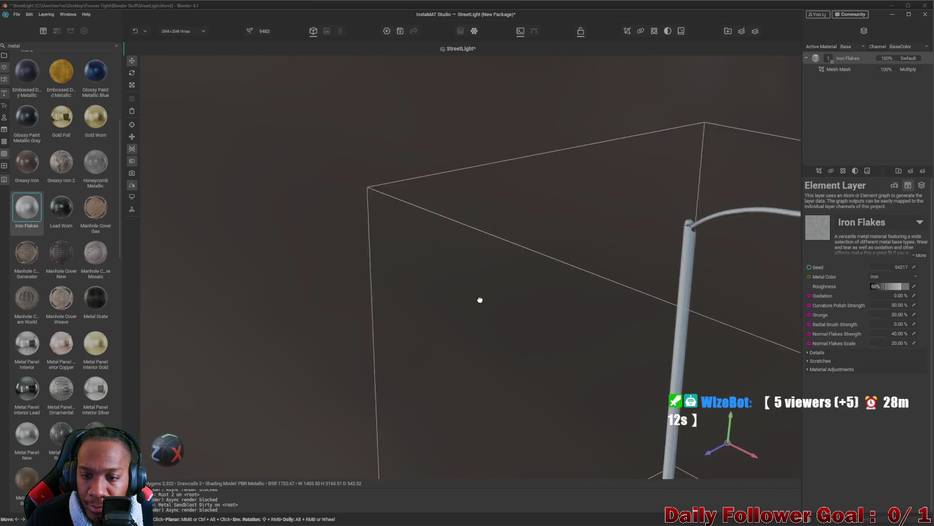
scroll(480, 300, "down", 5)
mouse_move(413, 298)
left_mouse_down()
mouse_move(360, 273)
mouse_move(334, 234)
left_mouse_up()
scroll(437, 290, "up", 5)
scroll(437, 289, "up", 5)
mouse_move(436, 289)
left_mouse_down()
mouse_move(559, 388)
mouse_move(488, 346)
mouse_move(480, 371)
mouse_move(721, 160)
left_mouse_up()
scroll(488, 346, "down", 5)
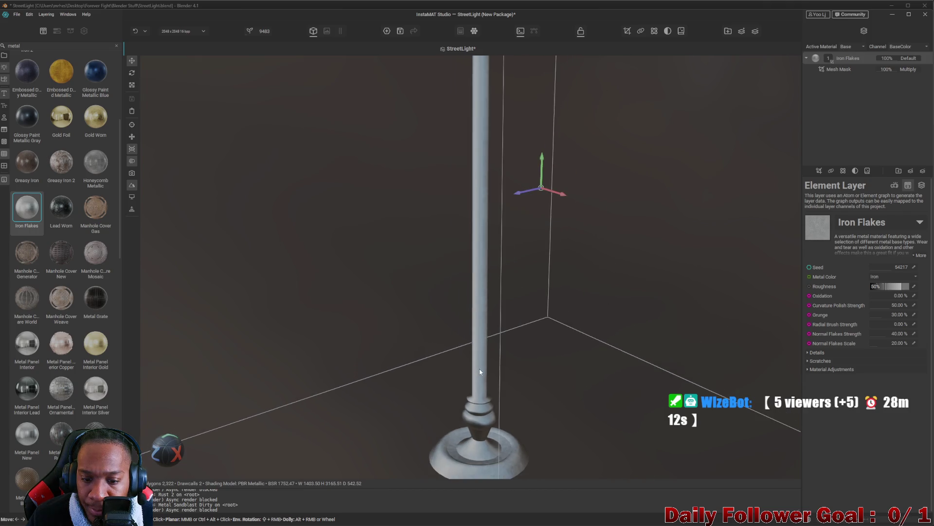
scroll(480, 372, "down", 3)
scroll(480, 372, "up", 5)
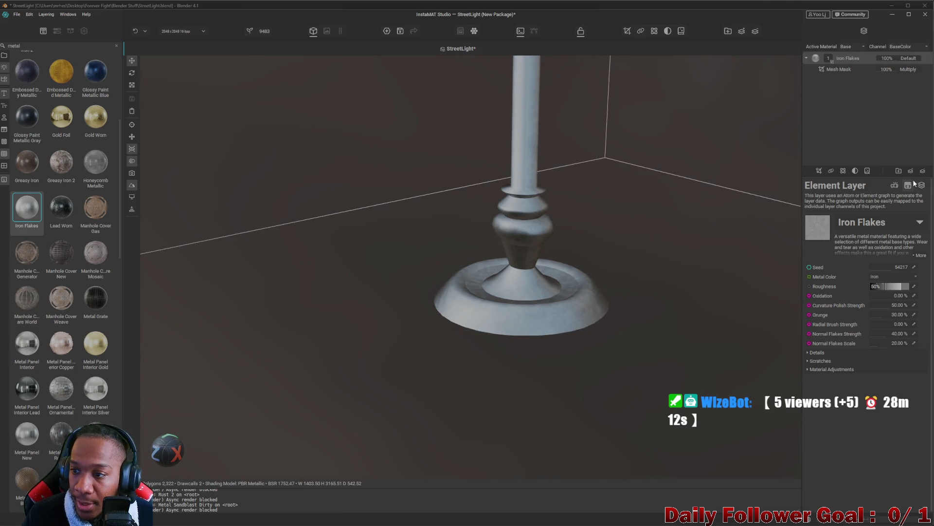
left_click(909, 184)
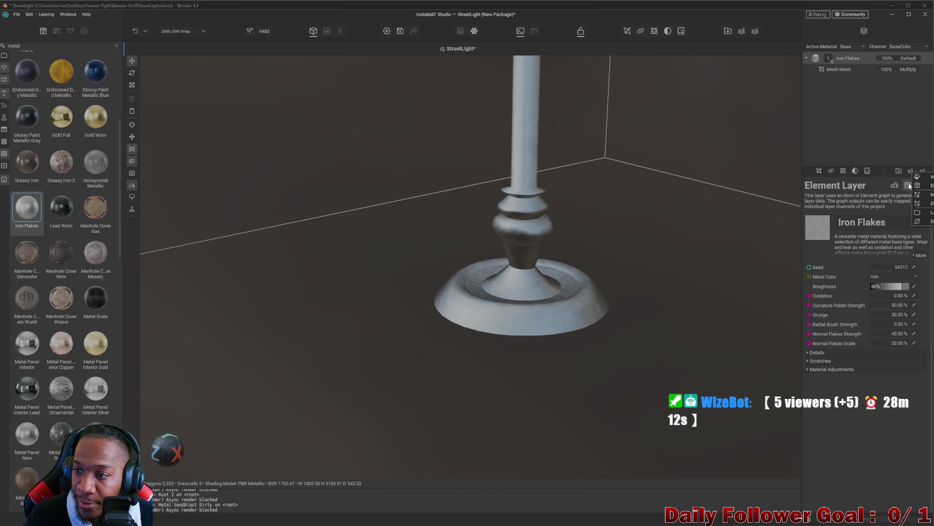
Add a Multi-Channel Brush layer and set its Base Color to near-black green
left_click(929, 195)
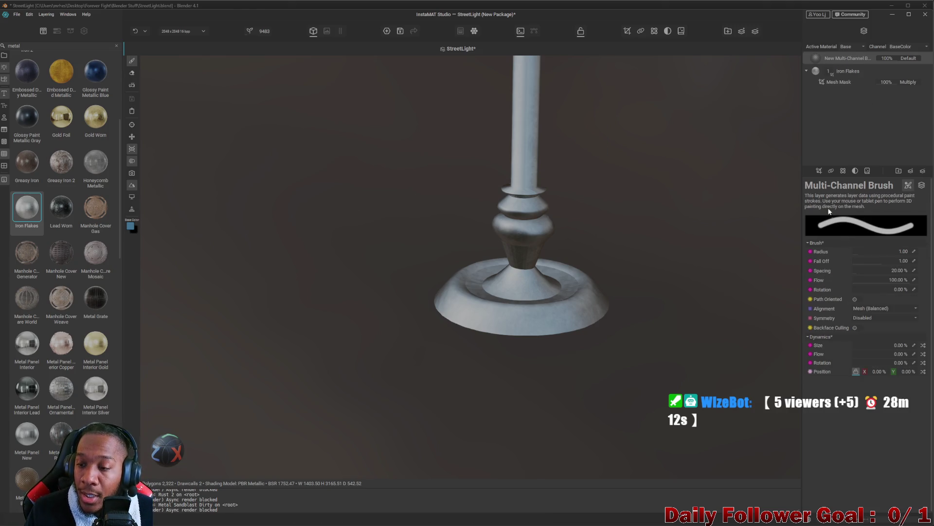
left_click(918, 186)
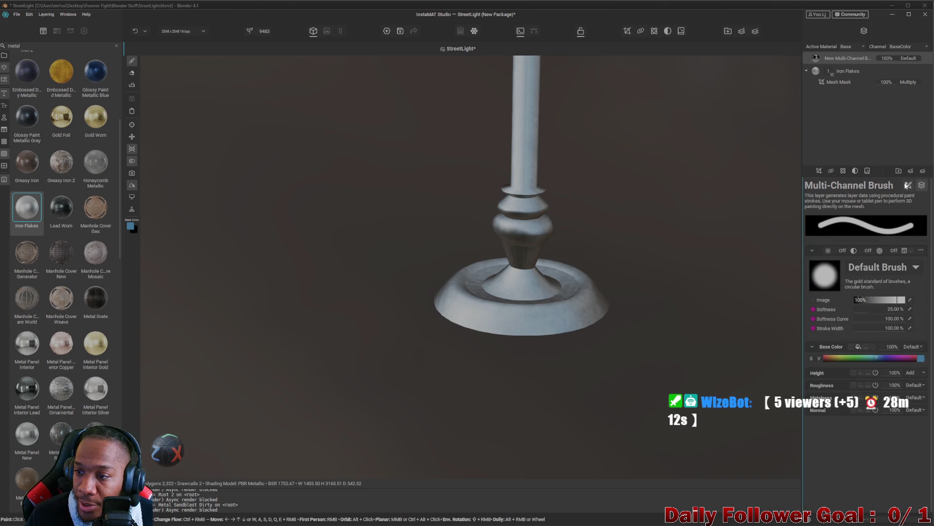
left_click(920, 357)
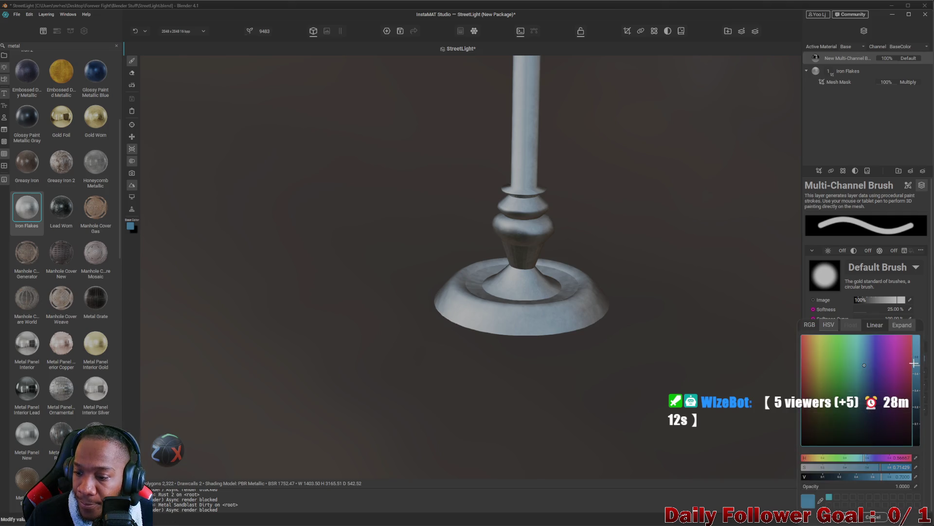
left_click_drag(853, 428, 837, 436)
Paint dark green strokes across the front of the lamp base, fine-tuning the shade
mouse_move(584, 304)
left_mouse_down()
mouse_move(509, 357)
mouse_move(501, 324)
mouse_move(487, 311)
left_mouse_up()
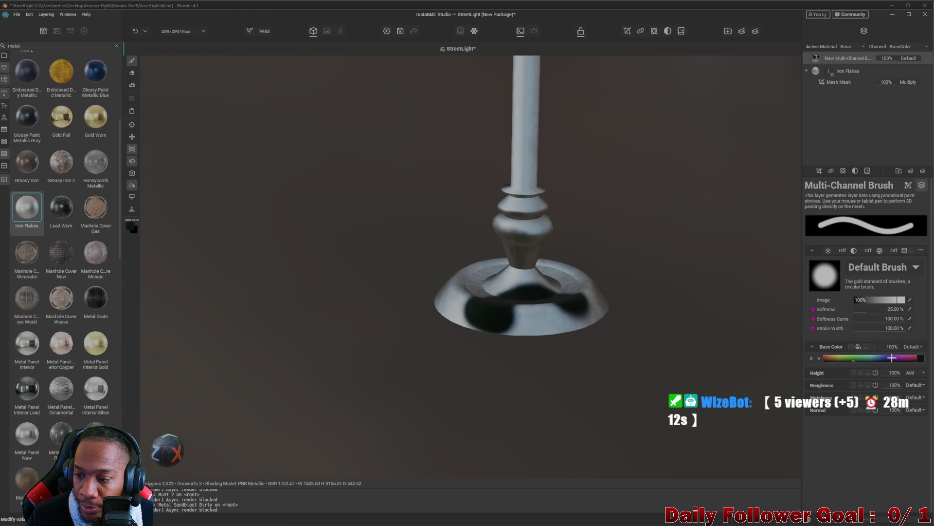
left_click(857, 358)
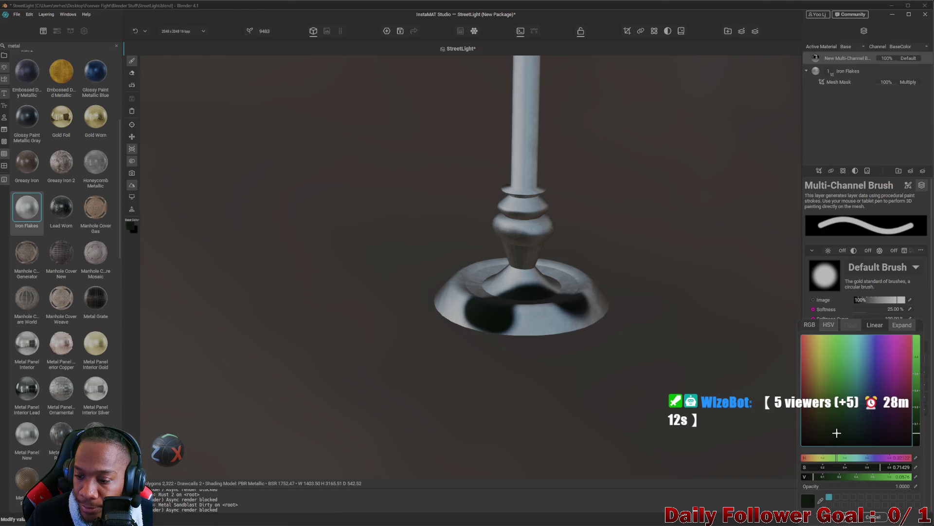
mouse_move(564, 319)
left_mouse_down()
mouse_move(492, 287)
mouse_move(550, 302)
mouse_move(489, 321)
mouse_move(600, 319)
left_mouse_up()
left_click(914, 360)
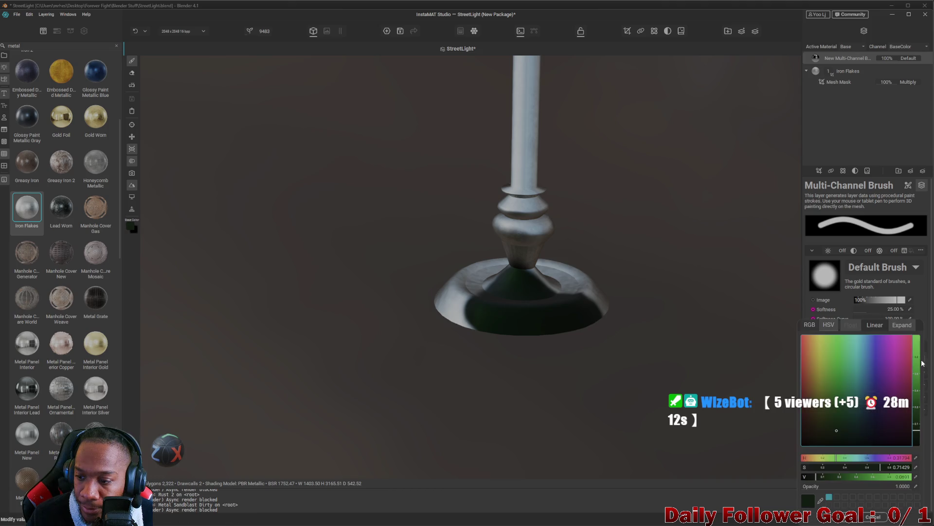
left_click(822, 429)
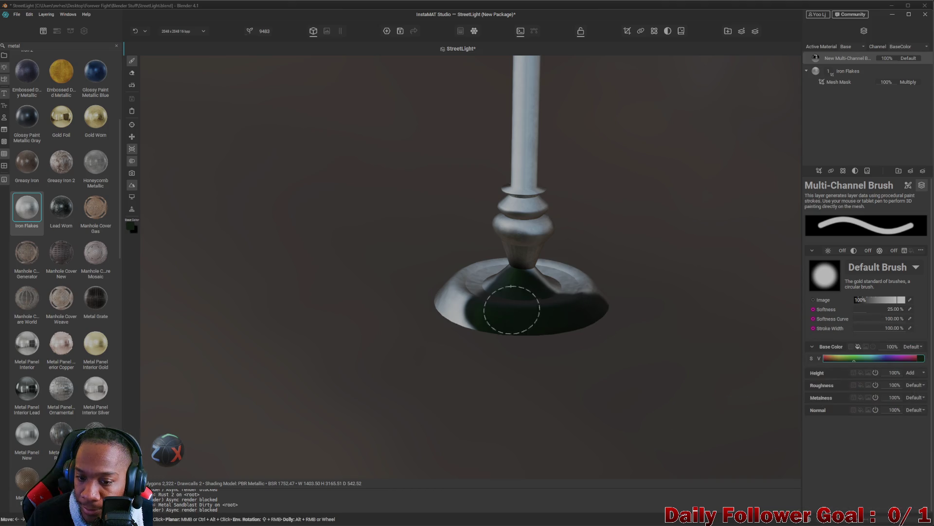
Keep the dark green colour and paint the ball joint at the lamp's base
left_click(921, 361)
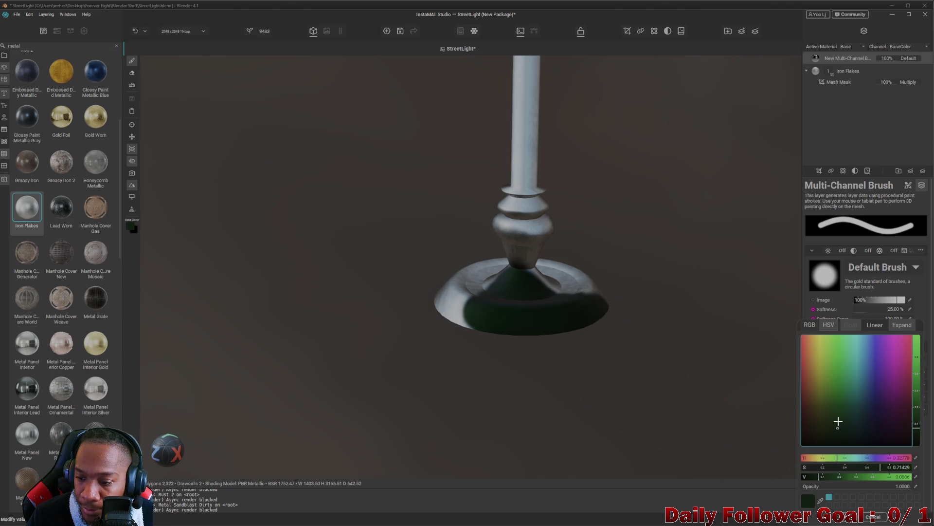
left_click(634, 352)
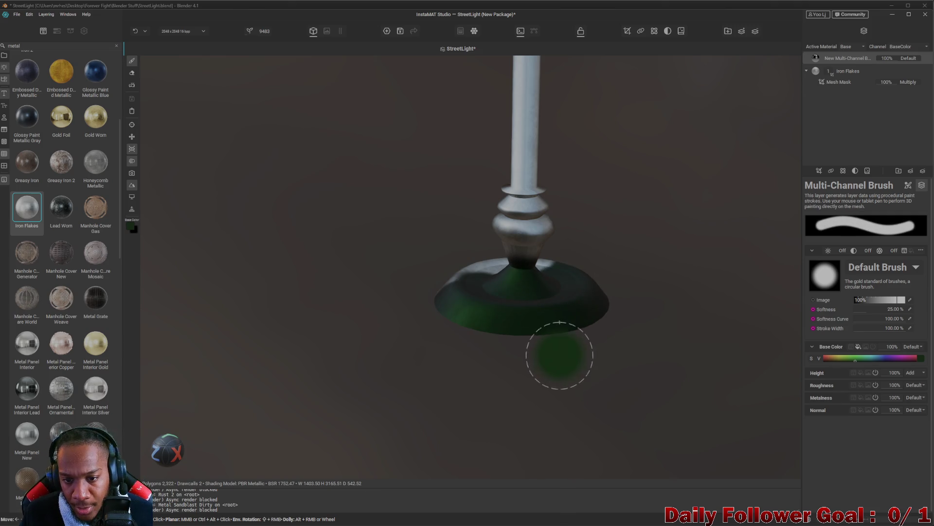
mouse_move(487, 322)
left_mouse_down()
mouse_move(404, 378)
mouse_move(616, 405)
mouse_move(538, 418)
mouse_move(277, 396)
mouse_move(495, 336)
mouse_move(392, 365)
left_mouse_up()
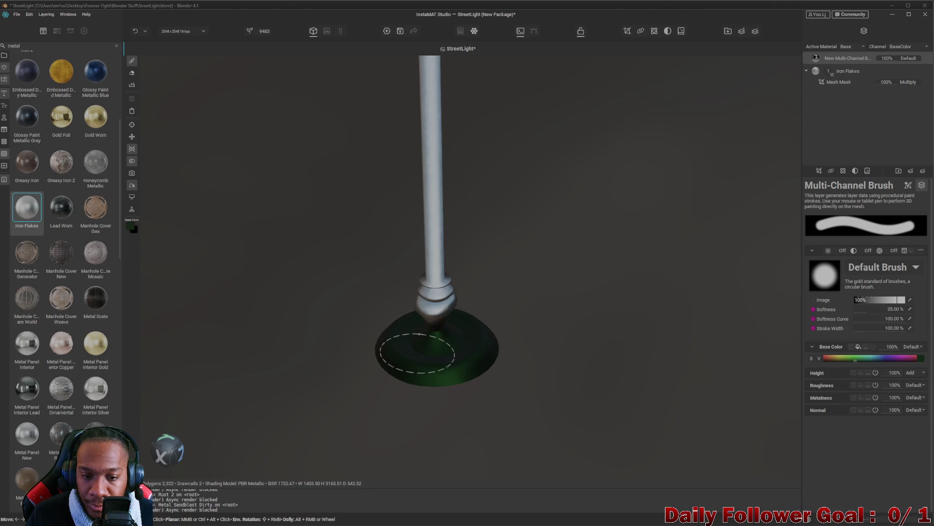
left_click_drag(450, 323, 423, 313)
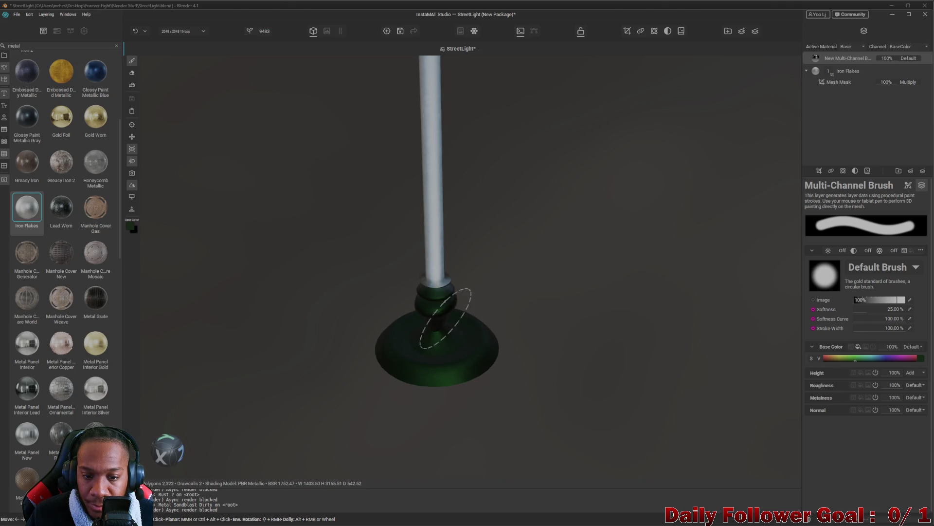
mouse_move(484, 311)
left_mouse_down()
mouse_move(478, 365)
mouse_move(379, 371)
mouse_move(375, 337)
mouse_move(515, 357)
mouse_move(369, 328)
mouse_move(183, 317)
mouse_move(409, 334)
mouse_move(372, 321)
left_mouse_up()
mouse_move(521, 313)
left_mouse_down()
mouse_move(417, 334)
mouse_move(371, 329)
mouse_move(423, 327)
mouse_move(384, 358)
mouse_move(576, 400)
mouse_move(536, 334)
left_mouse_up()
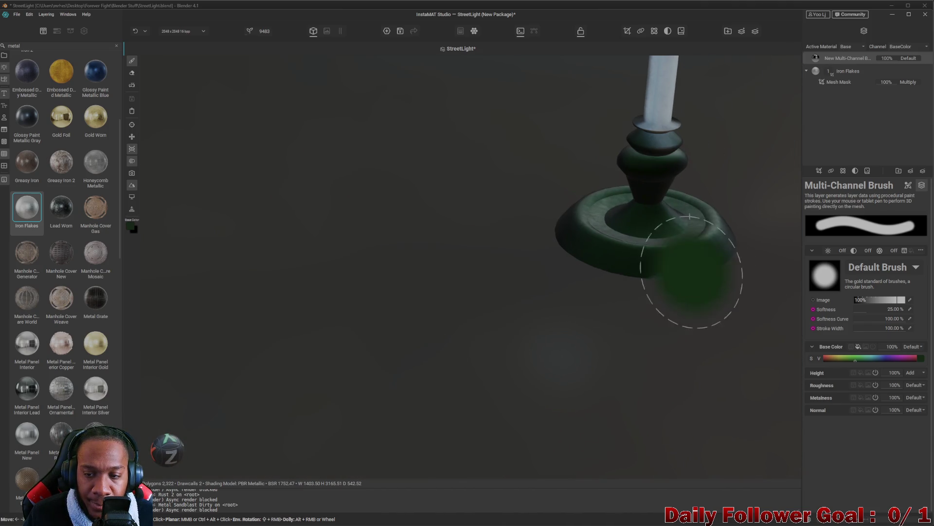
Shrink the brush and paint the collar just below the white disc dark green
scroll(688, 292, "up", 3)
mouse_move(606, 312)
left_mouse_down()
mouse_move(639, 248)
mouse_move(627, 223)
mouse_move(612, 274)
left_mouse_up()
left_click_drag(625, 209, 636, 240)
scroll(616, 386, "up", 3)
scroll(574, 303, "down", 3)
scroll(569, 271, "up", 4)
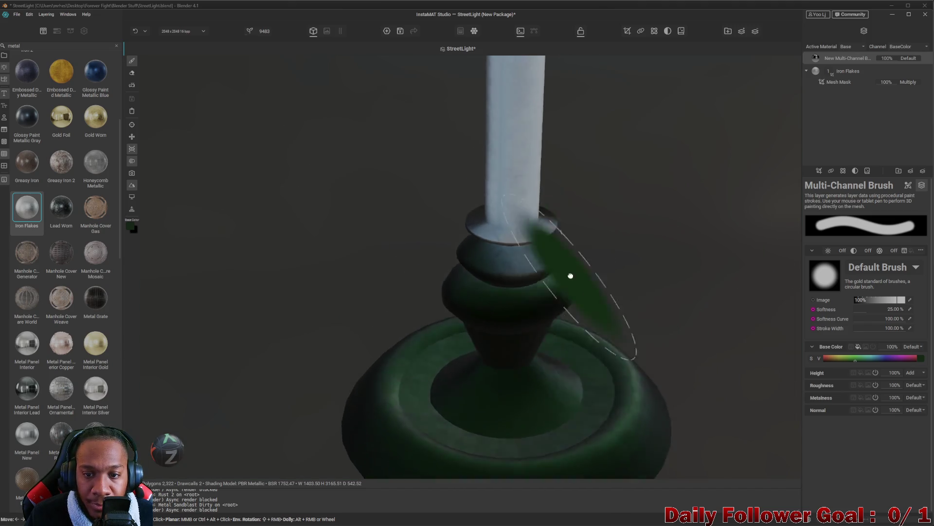
key("bracketleft")
key("bracketleft")
key("bracketleft")
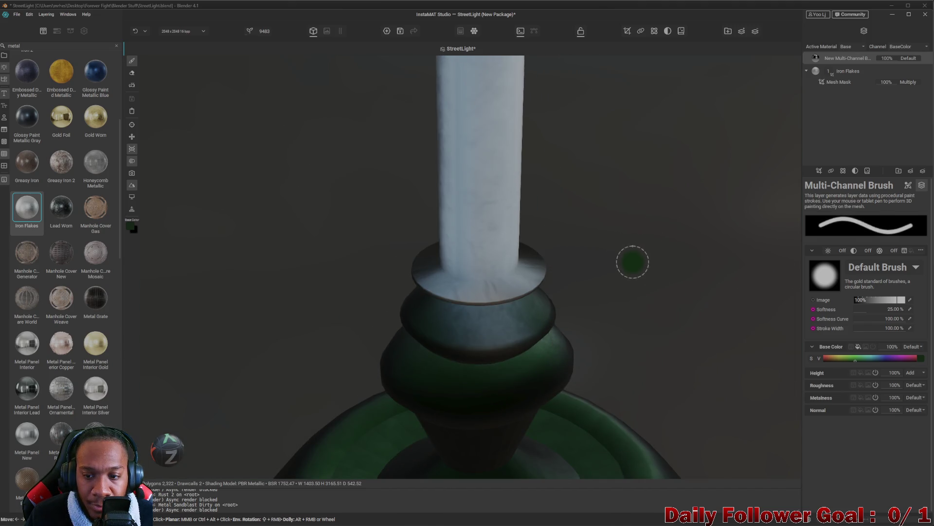
mouse_move(489, 321)
left_mouse_down()
mouse_move(469, 340)
mouse_move(518, 340)
left_mouse_up()
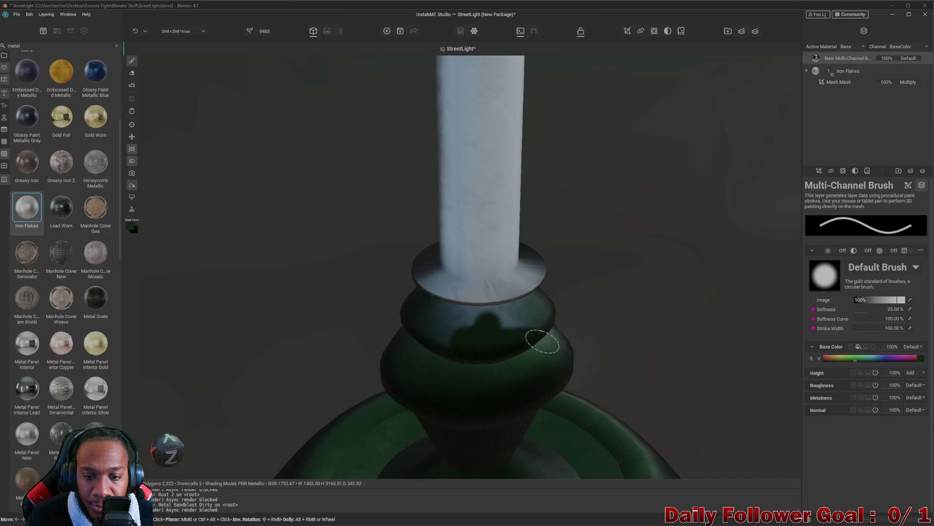
mouse_move(425, 335)
left_mouse_down()
mouse_move(522, 327)
mouse_move(413, 306)
left_mouse_up()
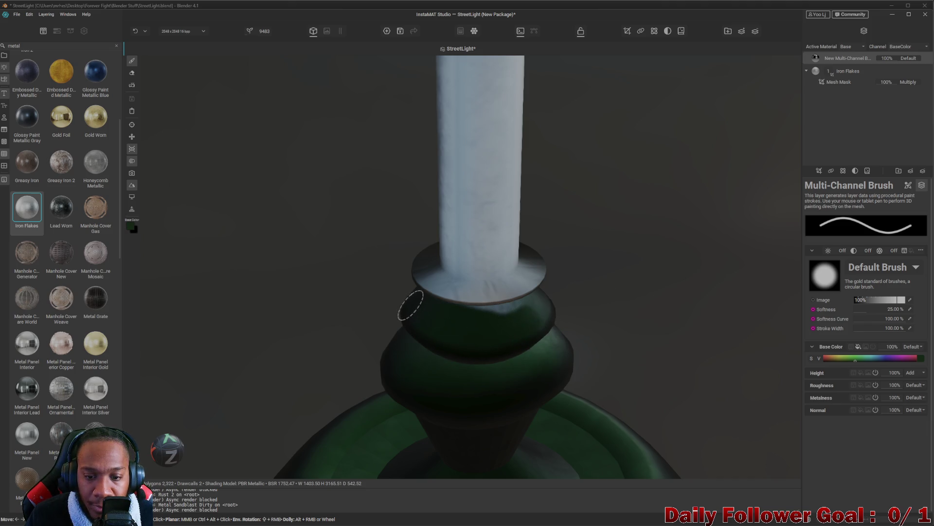
left_click_drag(494, 315, 533, 285)
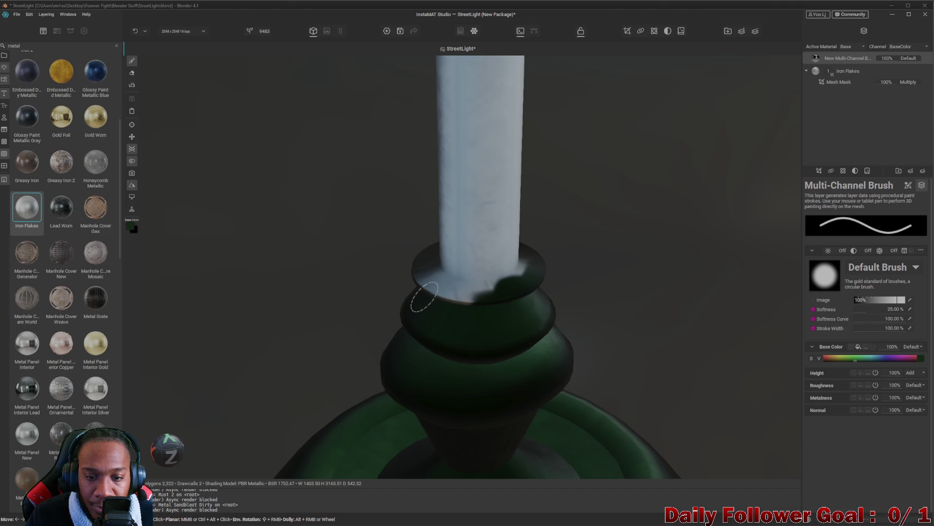
Orbit and zoom around the foot of the pole to check the dark green coverage
mouse_move(421, 349)
left_mouse_down()
mouse_move(499, 332)
mouse_move(559, 299)
mouse_move(496, 288)
mouse_move(626, 373)
mouse_move(517, 355)
mouse_move(553, 348)
mouse_move(411, 358)
mouse_move(477, 386)
mouse_move(499, 344)
mouse_move(535, 386)
mouse_move(445, 436)
mouse_move(484, 415)
mouse_move(436, 373)
mouse_move(498, 400)
mouse_move(492, 381)
mouse_move(548, 390)
mouse_move(501, 384)
mouse_move(517, 377)
left_mouse_up()
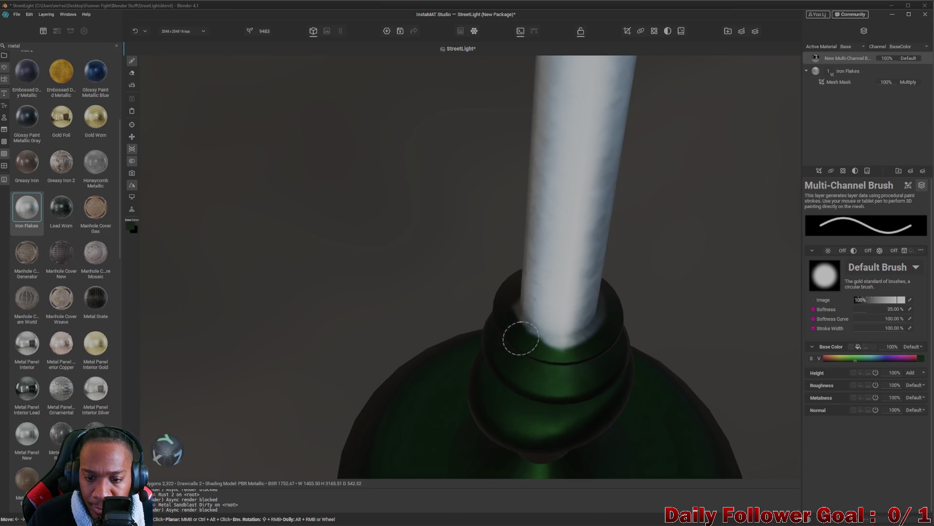
mouse_move(548, 365)
left_mouse_down()
mouse_move(559, 355)
mouse_move(536, 365)
mouse_move(403, 355)
mouse_move(499, 397)
mouse_move(409, 396)
mouse_move(442, 369)
mouse_move(377, 322)
left_mouse_up()
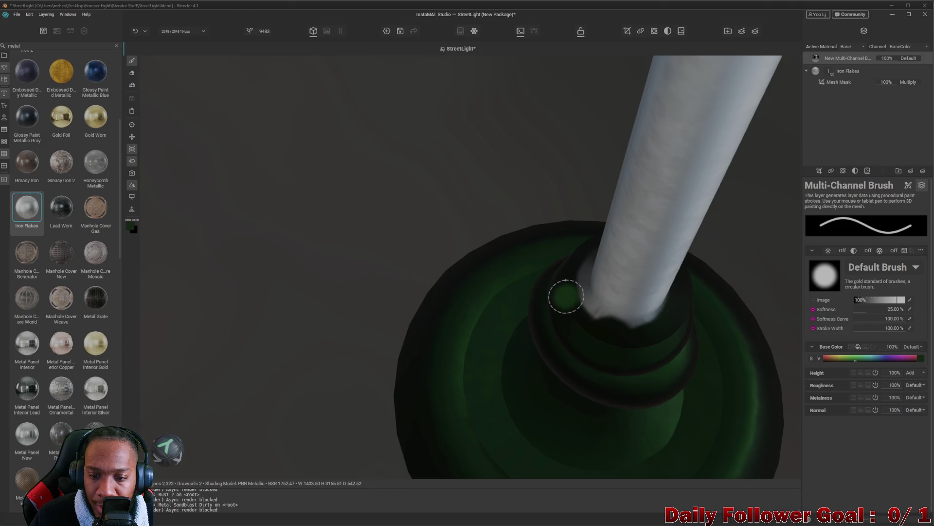
mouse_move(568, 340)
left_mouse_down()
mouse_move(381, 381)
mouse_move(415, 370)
left_mouse_up()
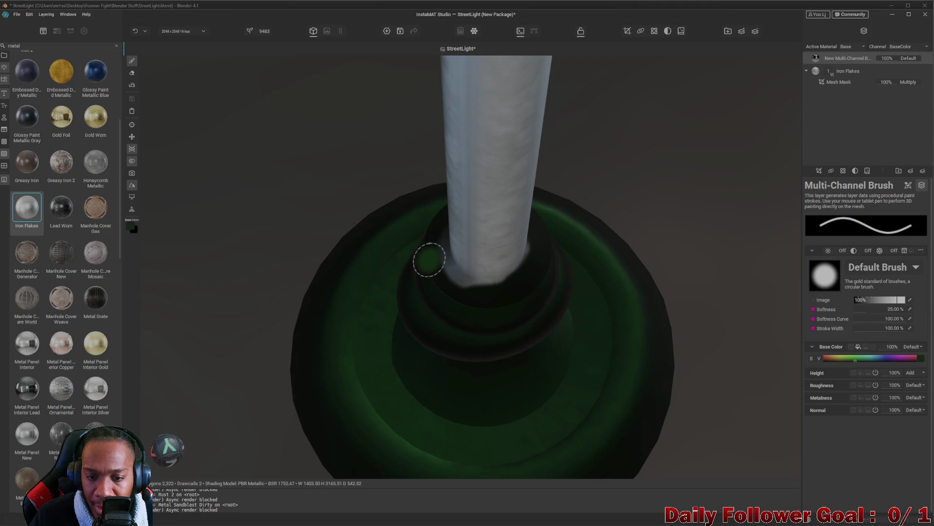
mouse_move(422, 360)
left_mouse_down()
mouse_move(486, 379)
mouse_move(342, 394)
mouse_move(462, 384)
mouse_move(398, 320)
mouse_move(388, 249)
left_mouse_up()
mouse_move(487, 297)
left_mouse_down()
mouse_move(277, 363)
mouse_move(338, 388)
mouse_move(549, 334)
mouse_move(586, 263)
mouse_move(485, 343)
left_mouse_up()
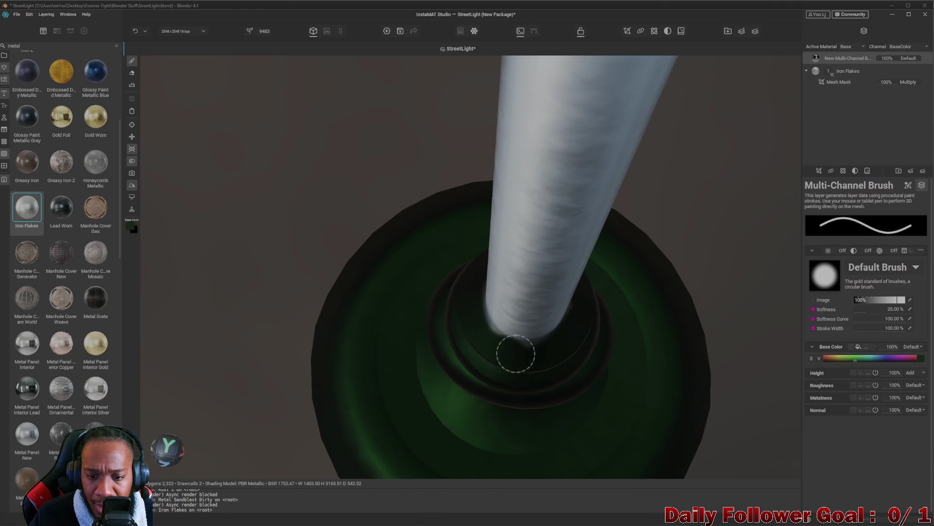
mouse_move(548, 361)
left_mouse_down()
mouse_move(505, 370)
mouse_move(450, 399)
mouse_move(395, 350)
left_mouse_up()
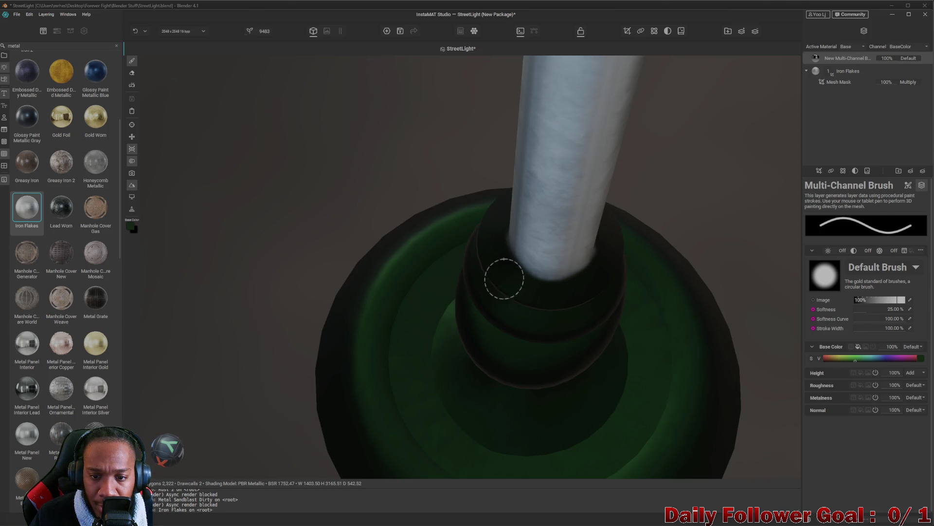
mouse_move(605, 268)
left_mouse_down()
mouse_move(573, 333)
mouse_move(478, 344)
mouse_move(568, 290)
mouse_move(344, 333)
left_mouse_up()
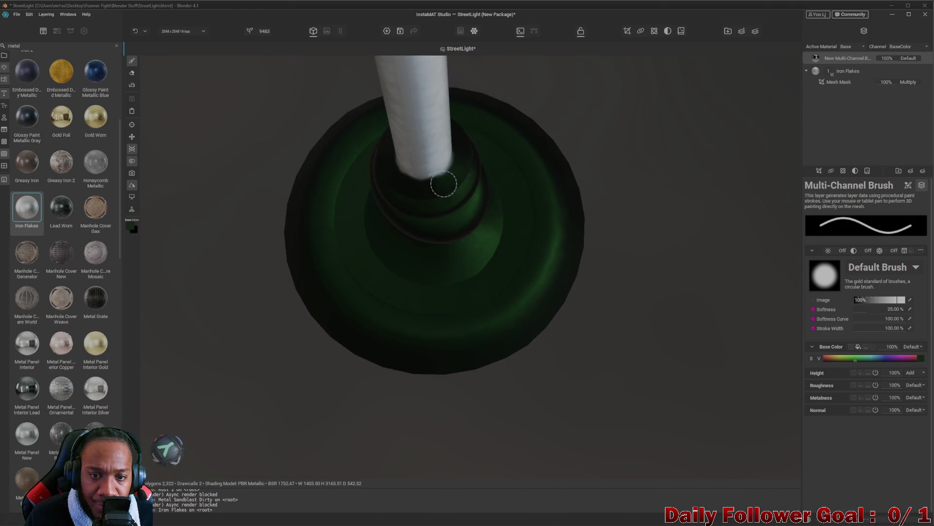
Duplicate the brush layer, switch its Base Color to bright green, and stroke the pole
right_click(844, 60)
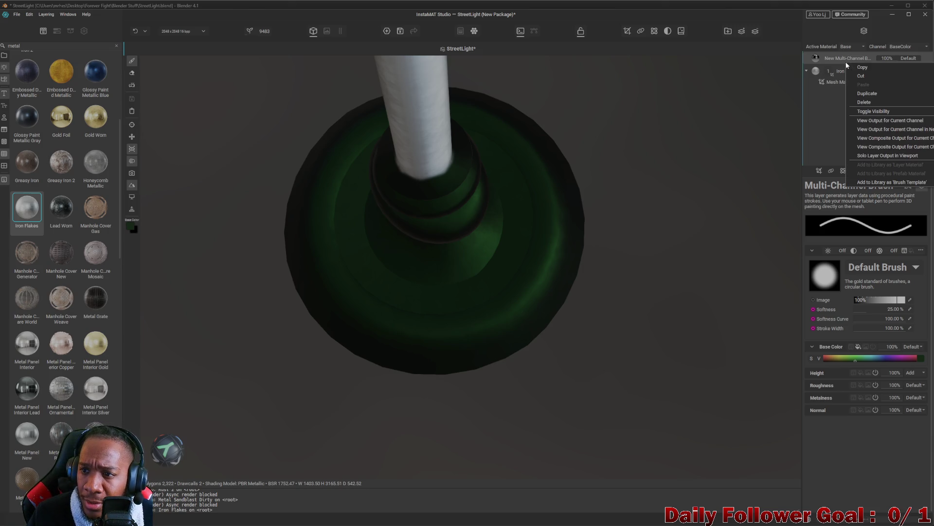
left_click(871, 94)
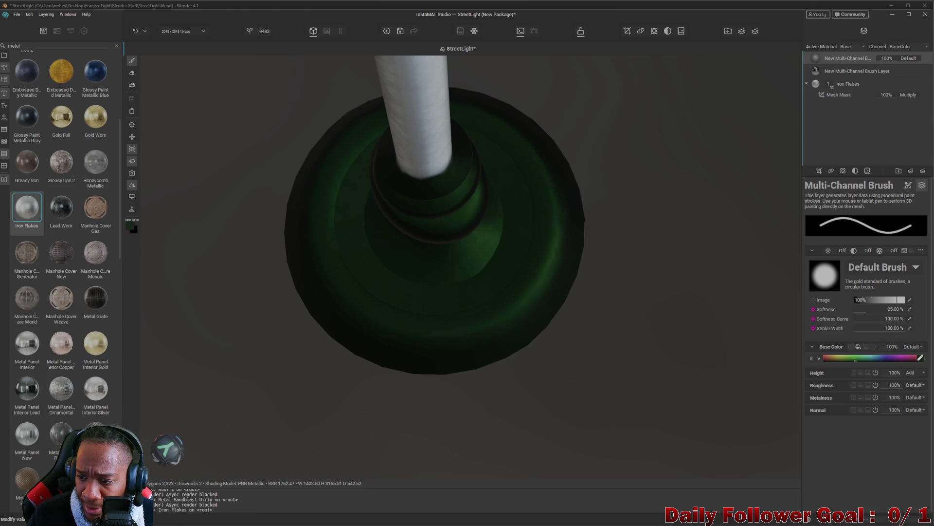
left_click(919, 358)
left_click(842, 387)
scroll(488, 182, "down", 3)
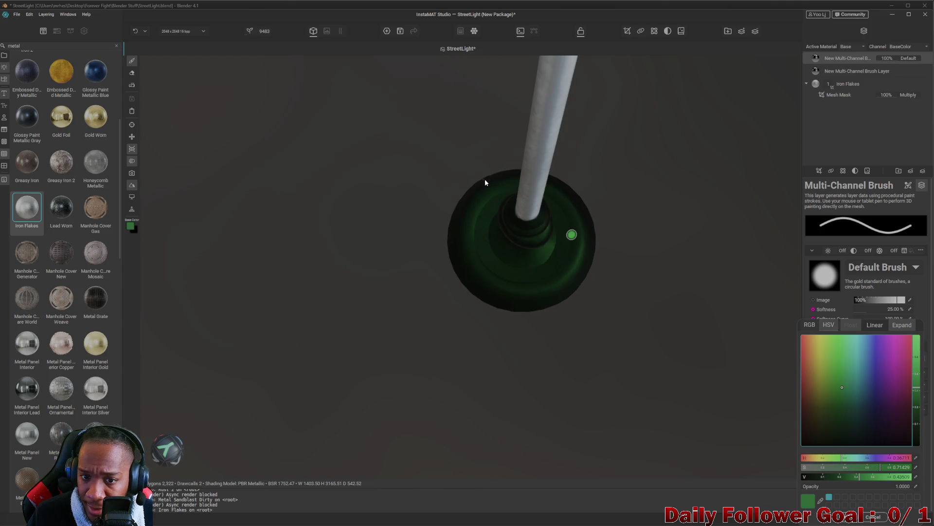
left_click_drag(516, 184, 560, 196)
Move the top brush layer below the other brush layer in the stack
scroll(547, 218, "up", 5)
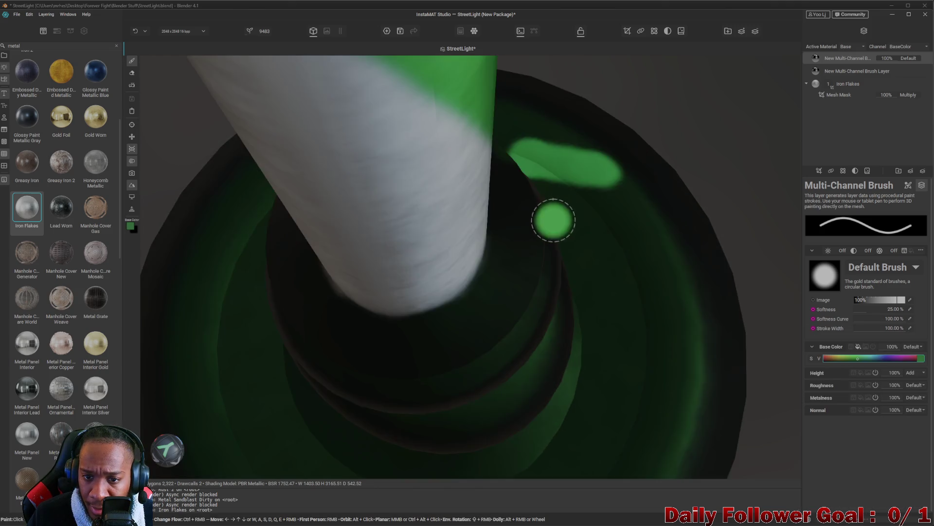
scroll(516, 185, "down", 6)
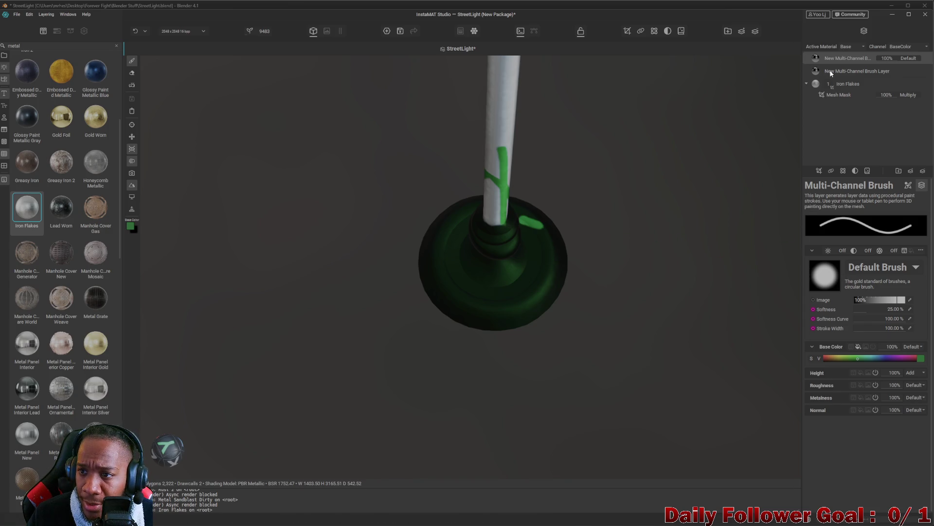
left_click_drag(832, 58, 835, 82)
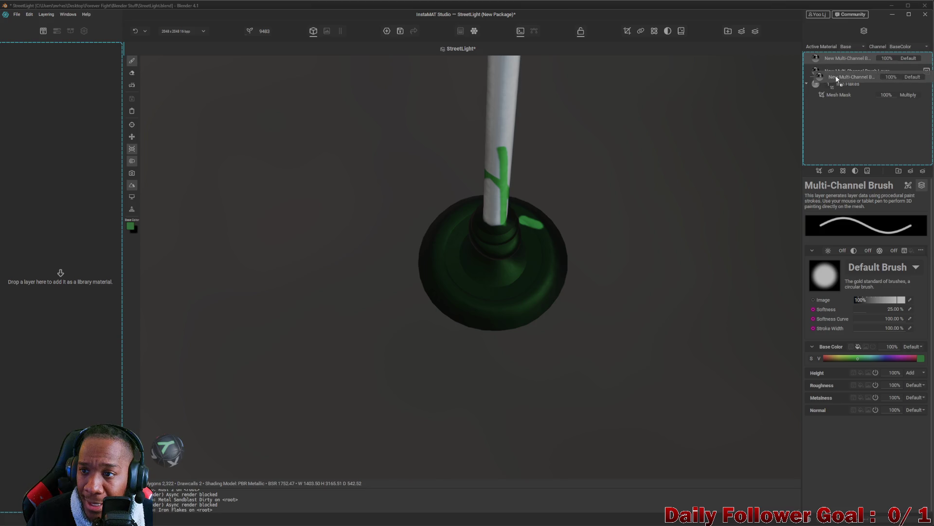
scroll(505, 193, "up", 5)
scroll(505, 192, "down", 5)
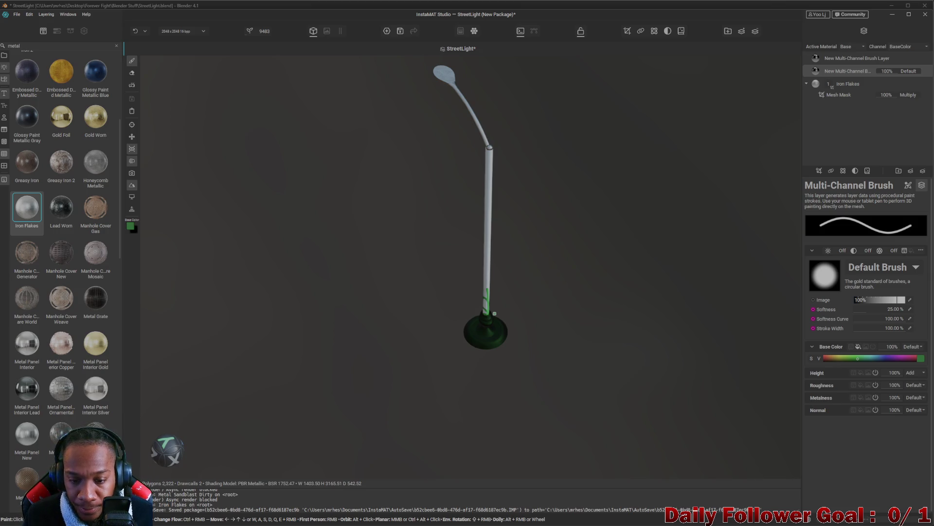
Paint bright green over the lower pole and frame the whole street light
mouse_move(503, 317)
left_mouse_down()
mouse_move(484, 313)
mouse_move(483, 279)
left_mouse_up()
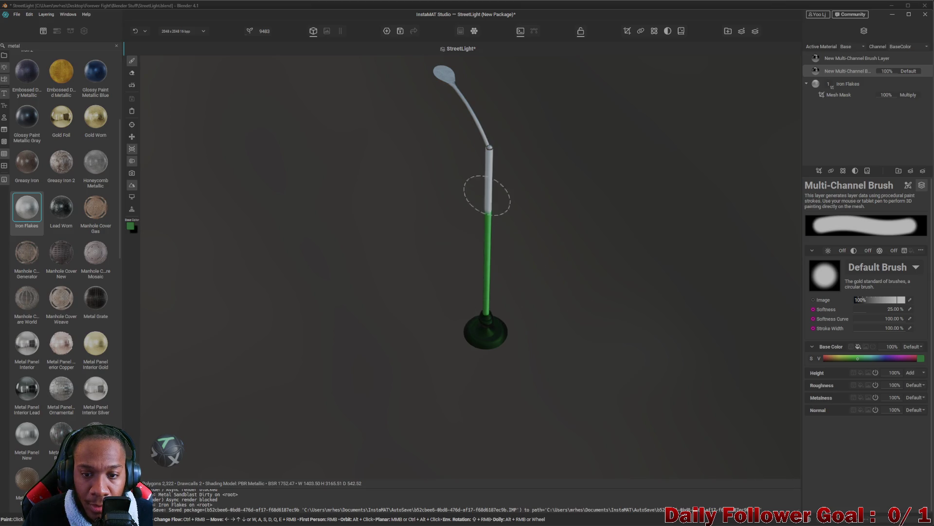
mouse_move(475, 354)
left_mouse_down()
mouse_move(409, 390)
mouse_move(633, 331)
left_mouse_up()
mouse_move(378, 358)
left_mouse_down()
mouse_move(469, 334)
mouse_move(308, 409)
mouse_move(584, 334)
mouse_move(781, 263)
left_mouse_up()
left_click_drag(443, 344, 765, 340)
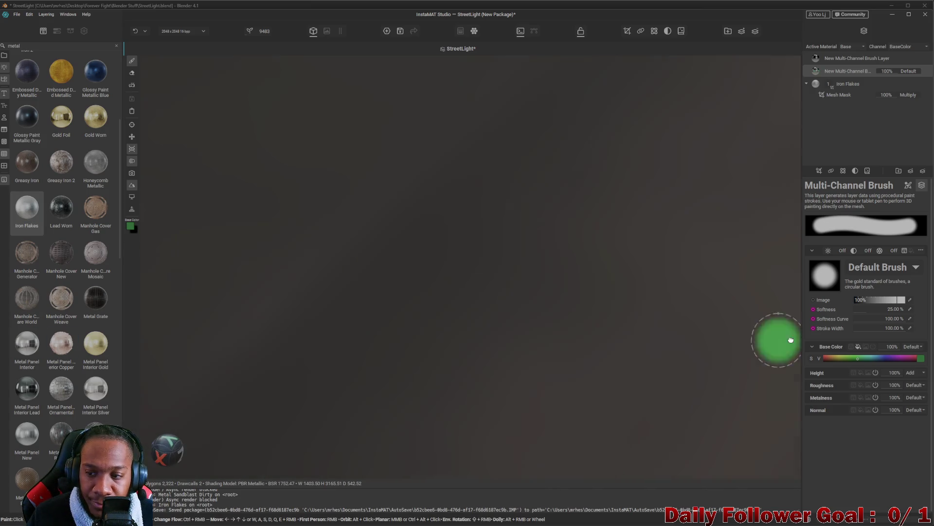
mouse_move(268, 367)
left_mouse_down()
mouse_move(705, 264)
mouse_move(352, 138)
left_mouse_up()
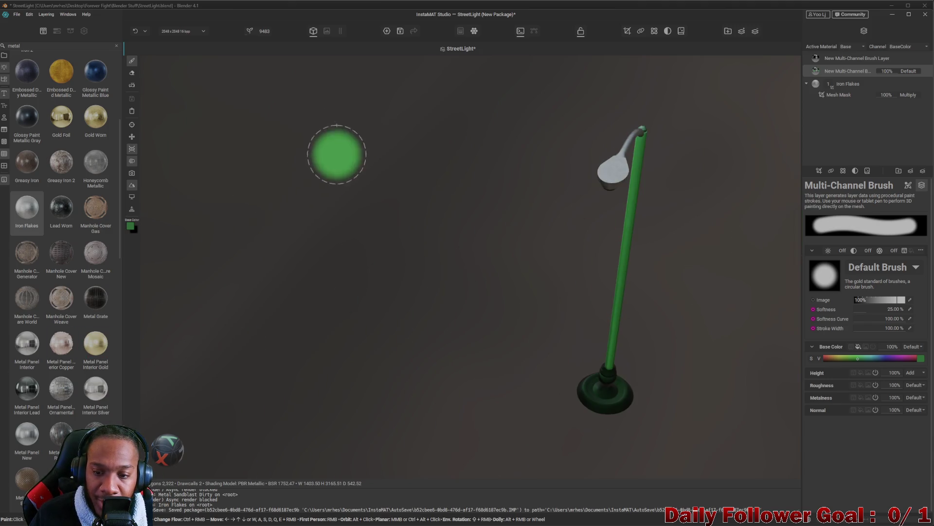
mouse_move(220, 267)
left_mouse_down()
mouse_move(469, 312)
mouse_move(153, 246)
mouse_move(204, 273)
mouse_move(453, 273)
mouse_move(386, 328)
mouse_move(594, 308)
left_mouse_up()
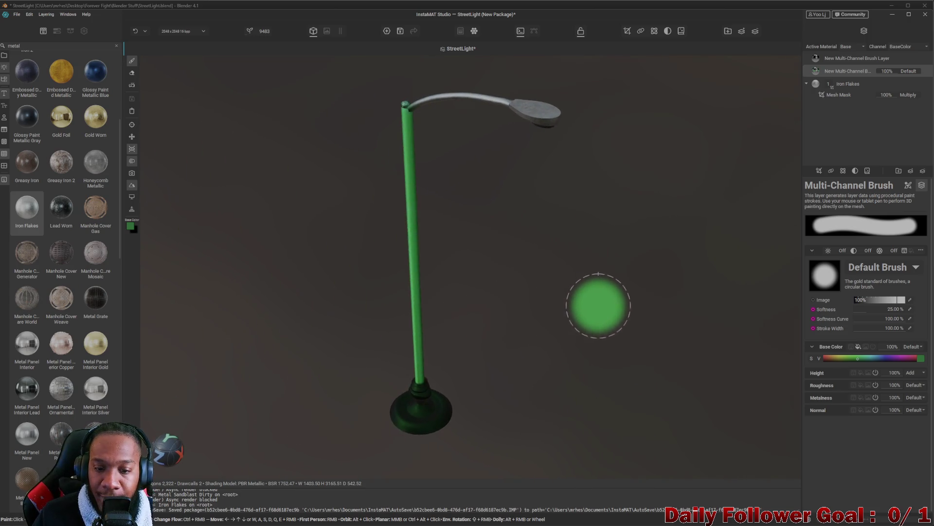
Confirm the green Base Color and bring the curved top arm into view
left_click(922, 358)
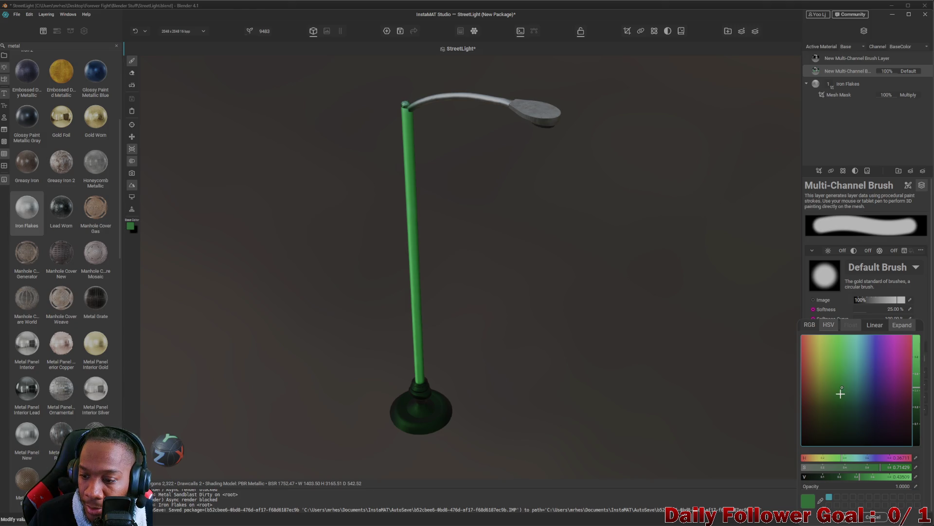
left_click(423, 361)
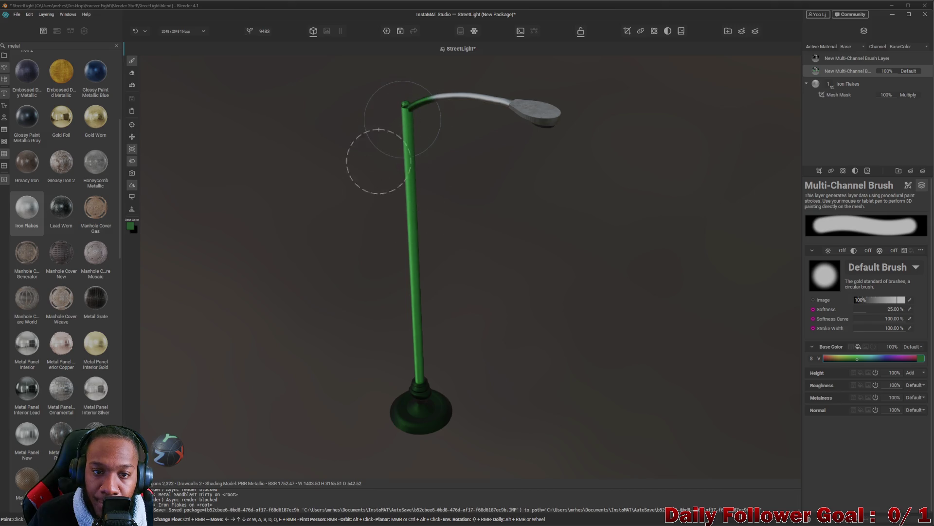
mouse_move(417, 375)
left_mouse_down()
mouse_move(486, 337)
mouse_move(638, 338)
mouse_move(443, 381)
mouse_move(455, 159)
mouse_move(356, 309)
mouse_move(403, 334)
mouse_move(528, 354)
mouse_move(780, 280)
mouse_move(827, 282)
left_mouse_up()
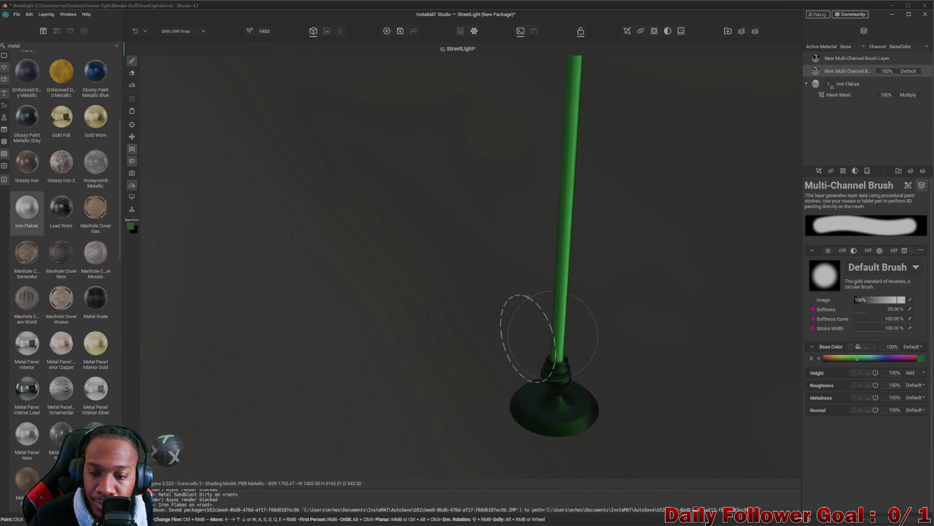
left_click_drag(591, 153, 584, 287)
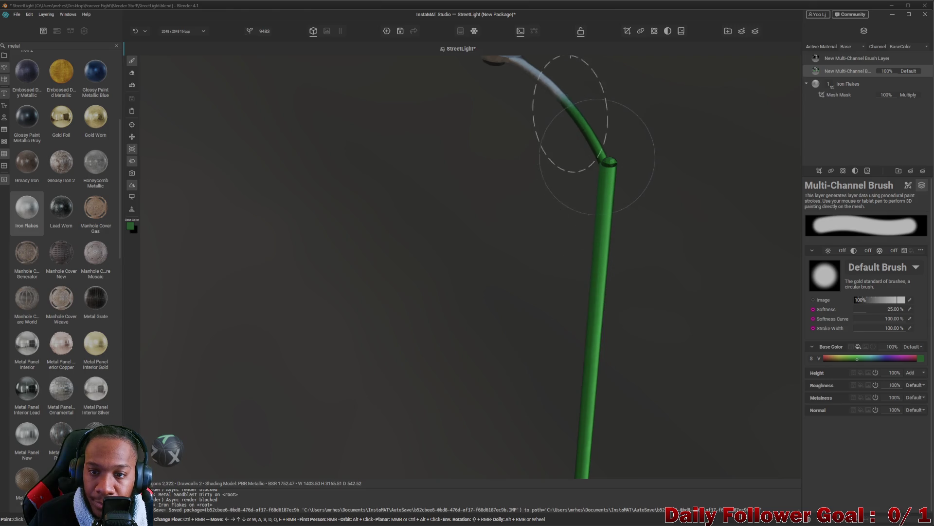
mouse_move(561, 177)
left_mouse_down()
mouse_move(574, 286)
mouse_move(502, 334)
mouse_move(363, 228)
mouse_move(632, 250)
left_mouse_up()
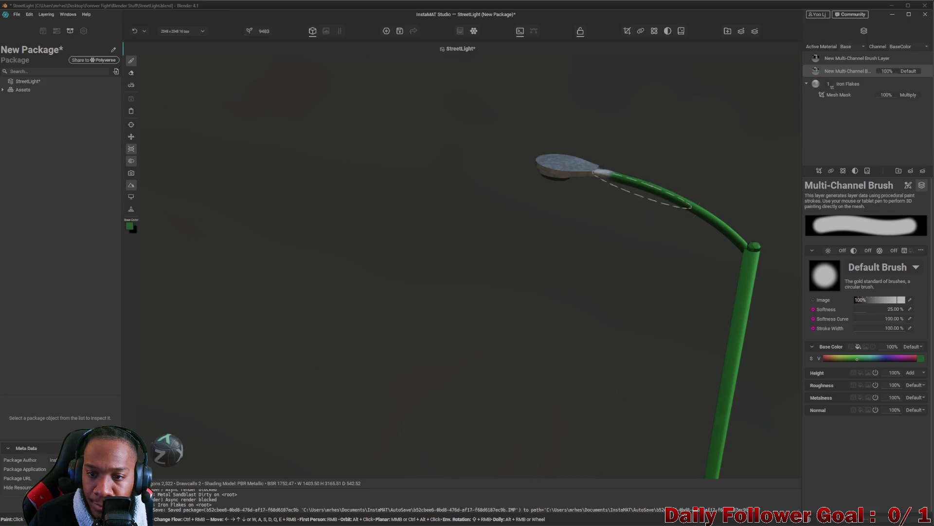
Paint the pale joint between the arm and lamp head green and check it from below
left_click(637, 188)
left_click_drag(586, 265, 592, 181)
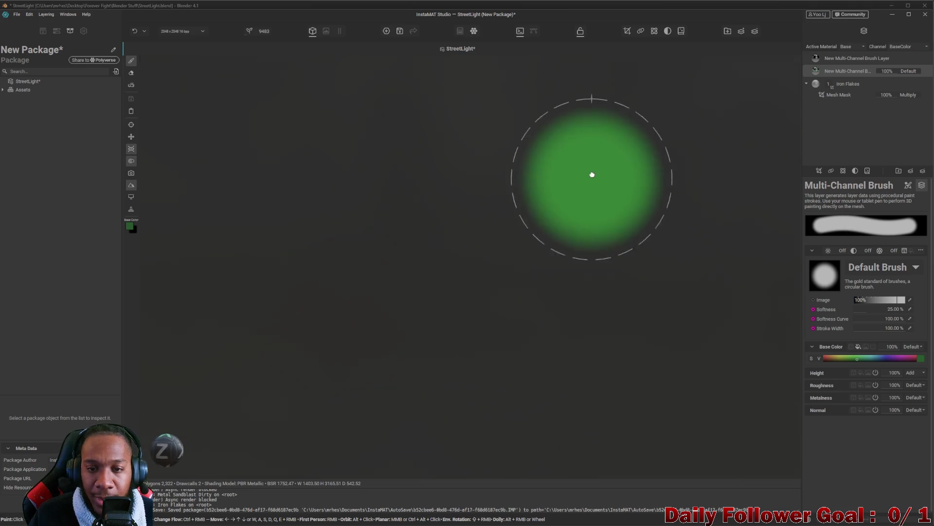
mouse_move(578, 321)
left_mouse_down()
mouse_move(521, 302)
mouse_move(536, 302)
mouse_move(469, 200)
mouse_move(611, 205)
mouse_move(546, 214)
mouse_move(422, 209)
mouse_move(459, 194)
mouse_move(479, 143)
left_mouse_up()
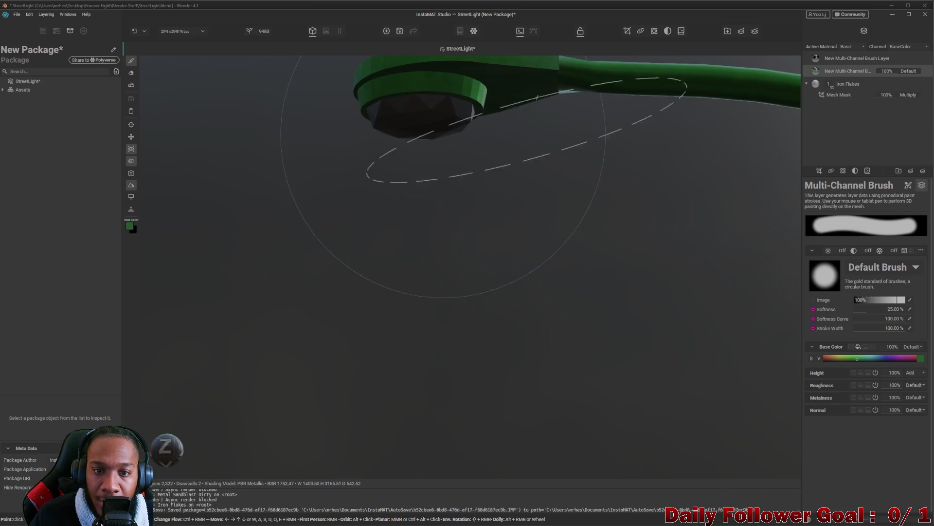
mouse_move(563, 152)
left_mouse_down()
mouse_move(485, 276)
mouse_move(413, 299)
mouse_move(496, 341)
mouse_move(396, 323)
mouse_move(551, 315)
mouse_move(445, 267)
mouse_move(467, 294)
mouse_move(500, 151)
mouse_move(469, 311)
mouse_move(454, 328)
mouse_move(365, 302)
mouse_move(378, 313)
mouse_move(333, 256)
mouse_move(392, 327)
mouse_move(394, 233)
mouse_move(402, 259)
mouse_move(428, 267)
mouse_move(441, 294)
left_mouse_up()
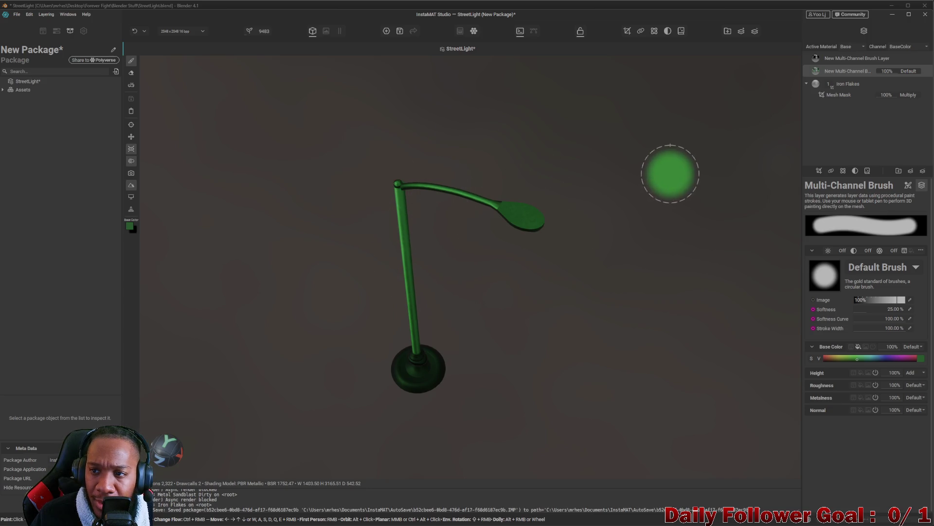
mouse_move(440, 255)
left_mouse_down()
mouse_move(477, 229)
mouse_move(513, 225)
mouse_move(541, 116)
mouse_move(538, 455)
mouse_move(530, 75)
left_mouse_up()
left_click(850, 60)
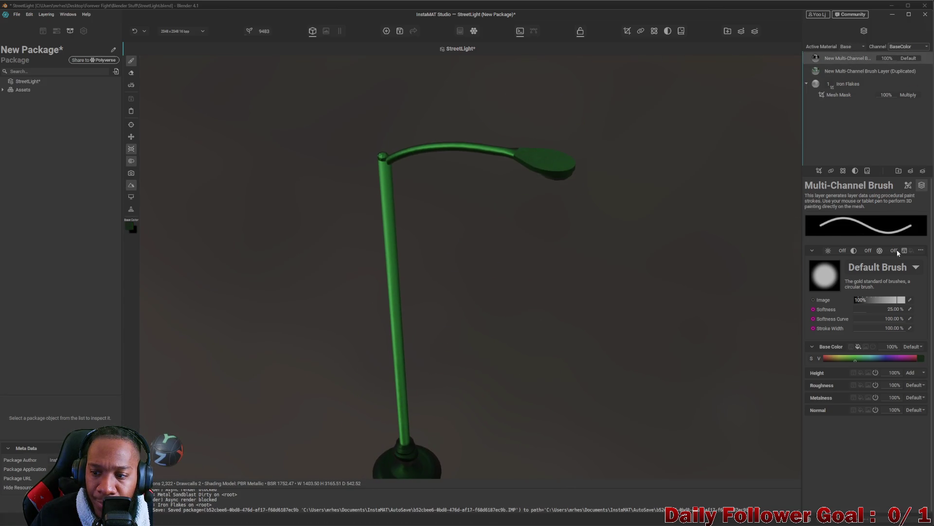
Open and close the Base Color picker twice, leaving the green unchanged
left_click(923, 358)
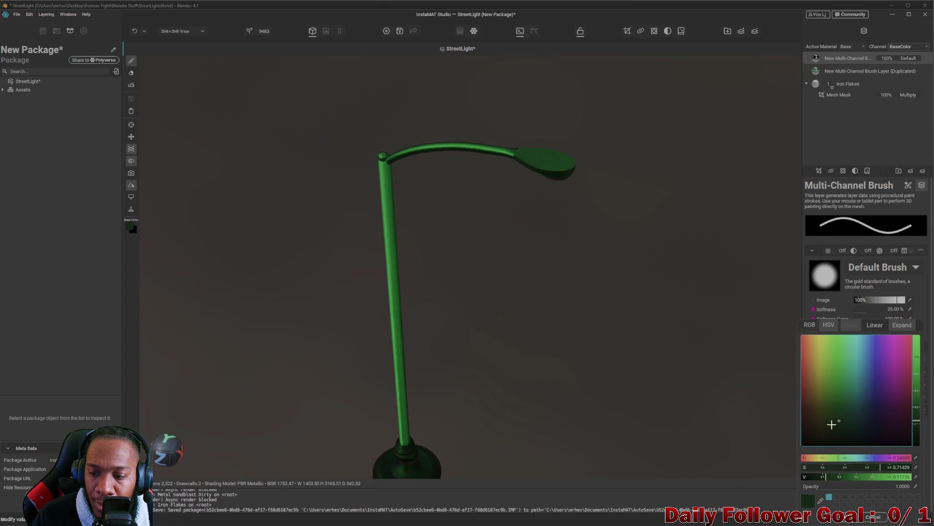
left_click(467, 500)
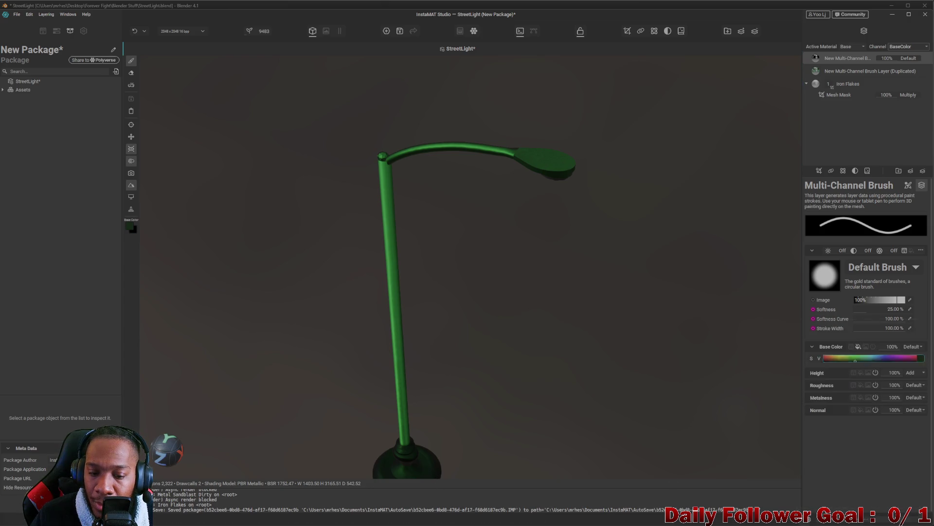
left_click(923, 359)
left_click(426, 464)
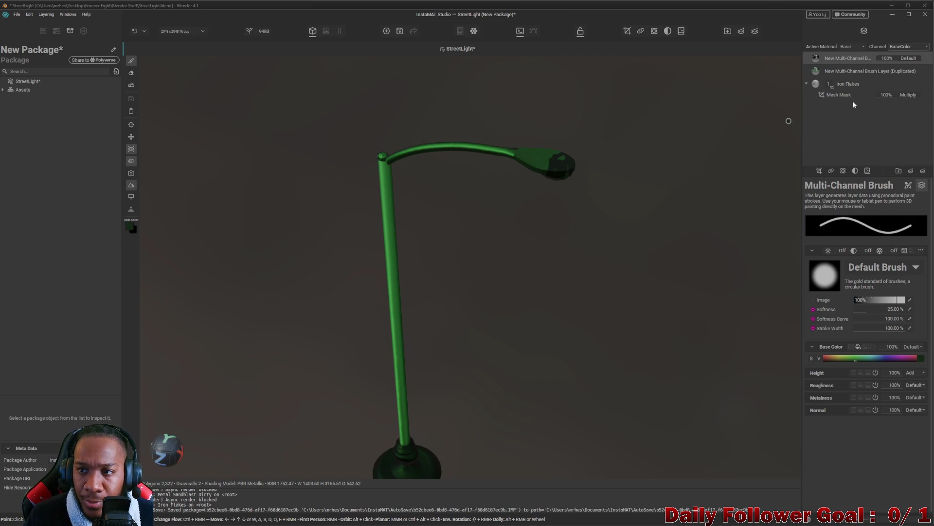
Toggle the Iron Flakes layer's visibility and select the duplicated brush layer
left_click(826, 84)
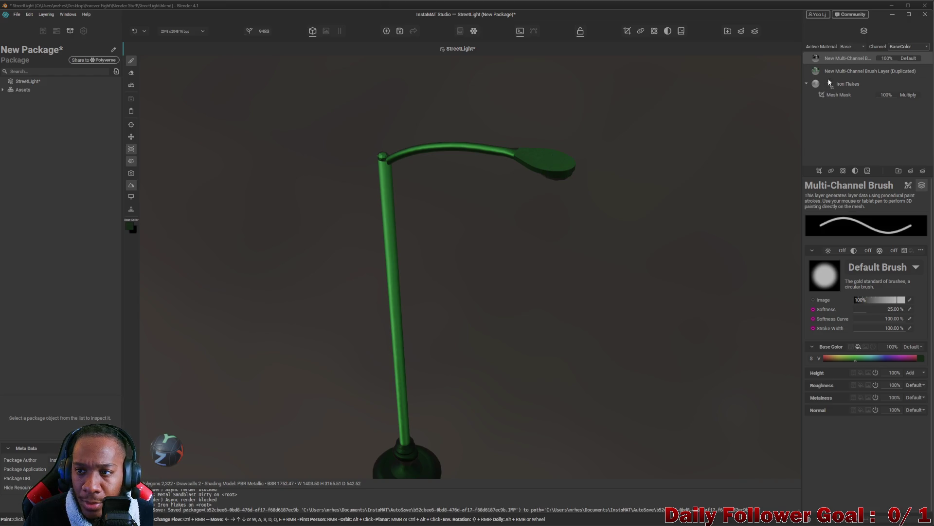
scroll(534, 194, "up", 5)
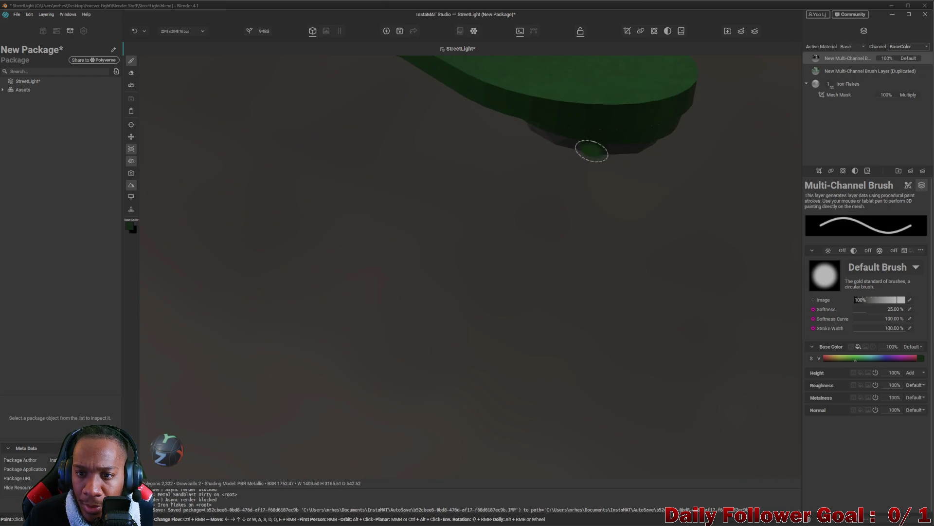
scroll(582, 156, "down", 5)
left_click(847, 71)
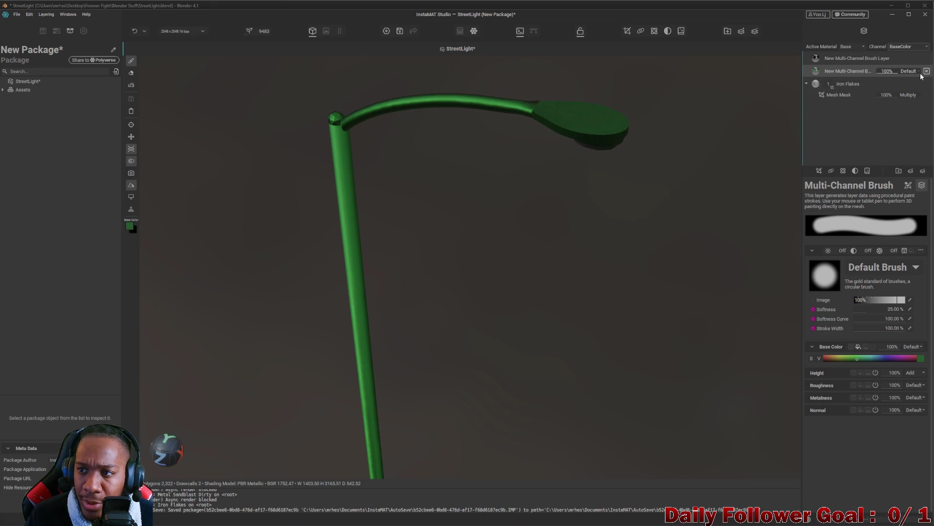
Toggle the brush layer's visibility on and off to compare the lamp
left_click(927, 71)
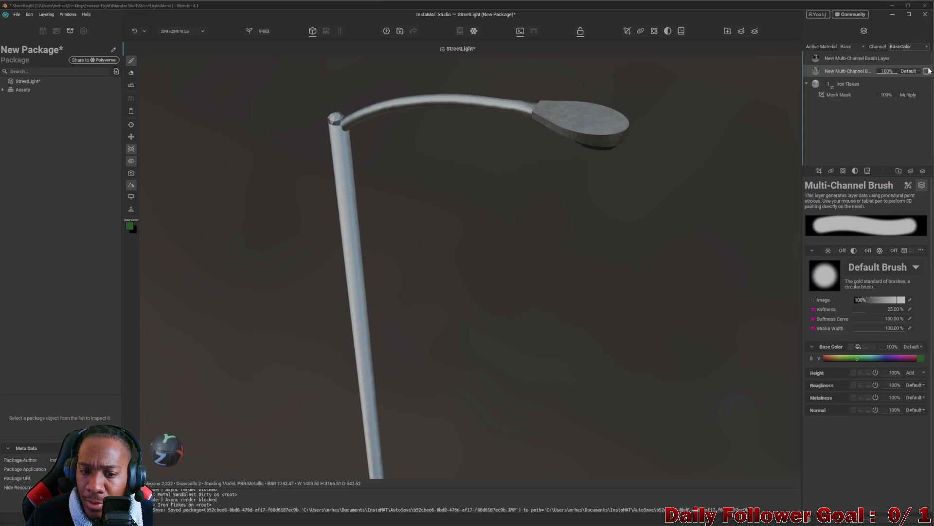
left_click(926, 72)
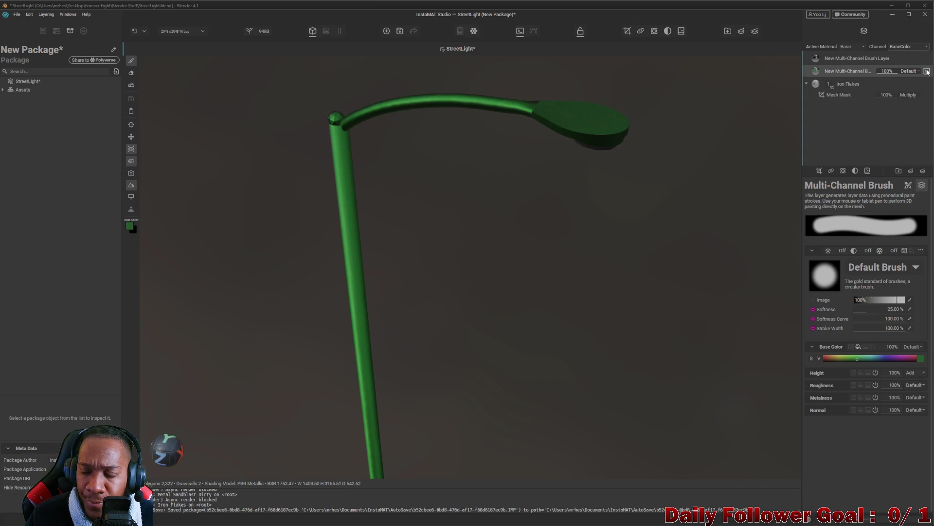
left_click(927, 71)
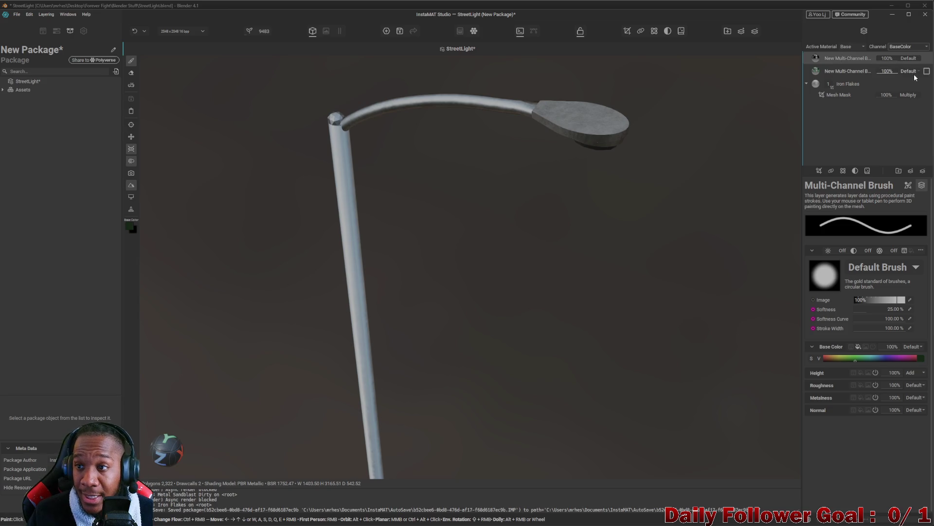
left_click(927, 71)
scroll(555, 253, "down", 5)
scroll(563, 162, "up", 10)
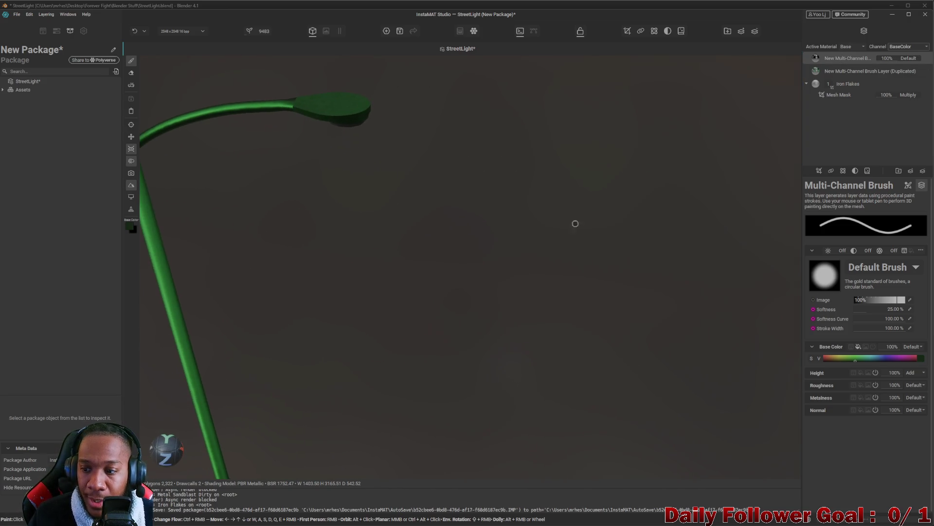
scroll(575, 224, "down", 2)
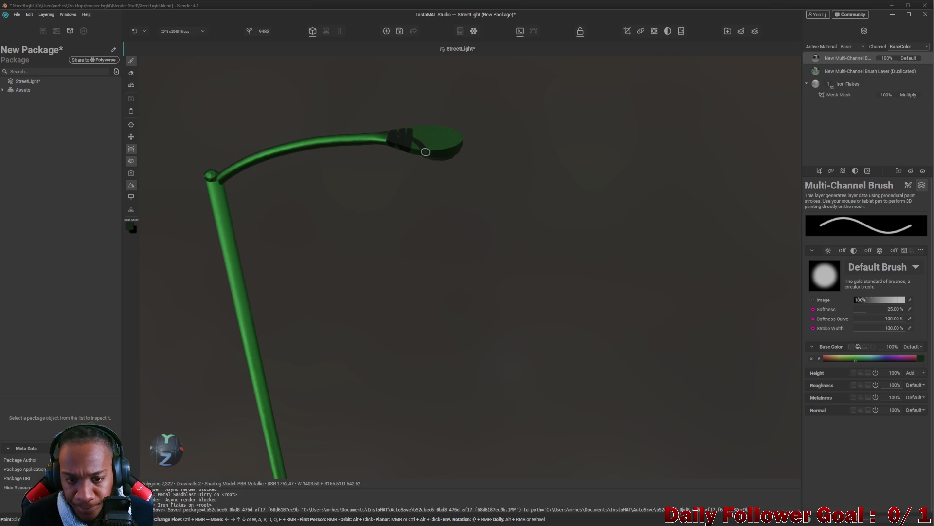
Paint the top of the lamp head dark, then frame the full post and base
mouse_move(427, 146)
left_mouse_down()
mouse_move(428, 121)
mouse_move(415, 140)
left_mouse_up()
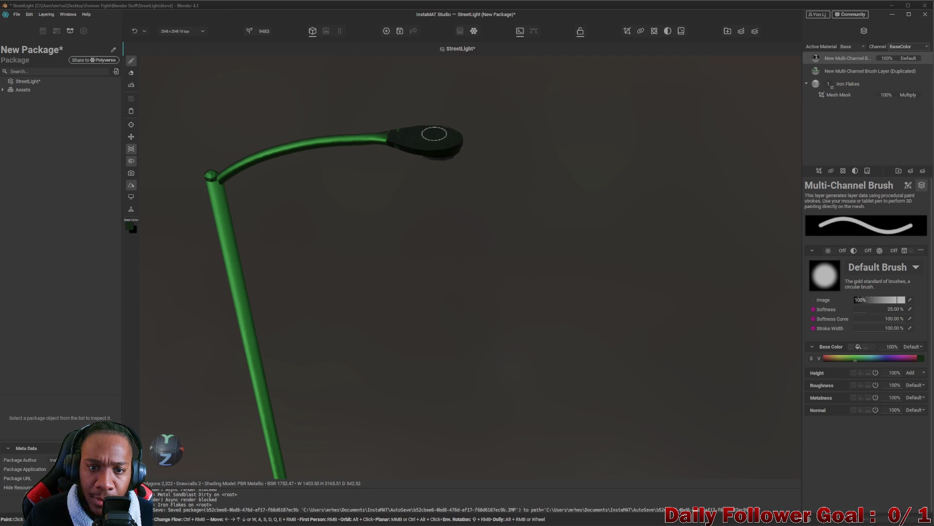
mouse_move(407, 151)
left_mouse_down()
mouse_move(438, 243)
mouse_move(433, 146)
mouse_move(448, 319)
mouse_move(448, 286)
mouse_move(471, 250)
mouse_move(563, 463)
mouse_move(559, 132)
mouse_move(448, 249)
mouse_move(597, 304)
mouse_move(281, 245)
mouse_move(417, 285)
mouse_move(229, 242)
mouse_move(626, 273)
mouse_move(643, 290)
mouse_move(492, 264)
mouse_move(454, 238)
mouse_move(442, 250)
mouse_move(406, 234)
mouse_move(513, 204)
mouse_move(441, 202)
left_mouse_up()
mouse_move(566, 213)
left_mouse_down()
mouse_move(409, 192)
mouse_move(562, 260)
mouse_move(565, 198)
mouse_move(569, 273)
left_mouse_up()
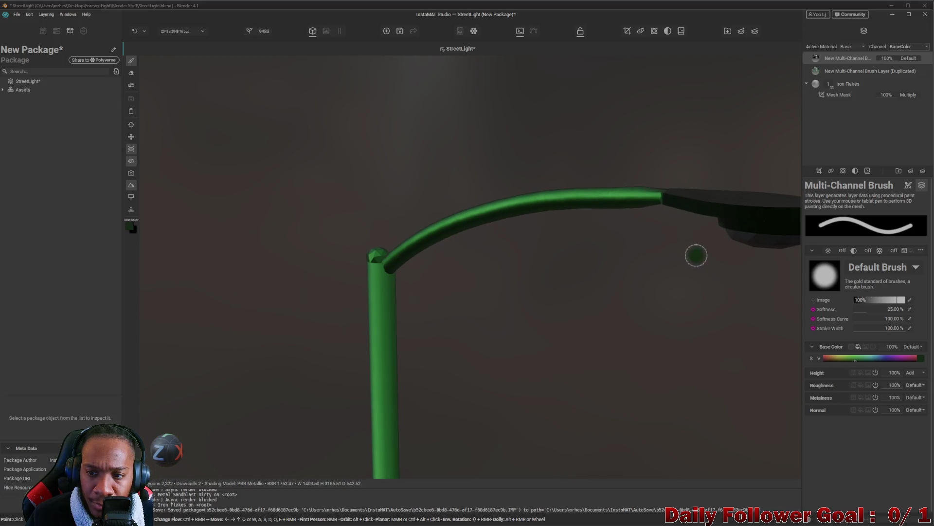
scroll(696, 253, "down", 5)
mouse_move(670, 280)
left_mouse_down()
mouse_move(655, 313)
mouse_move(561, 323)
mouse_move(552, 316)
mouse_move(671, 290)
left_mouse_up()
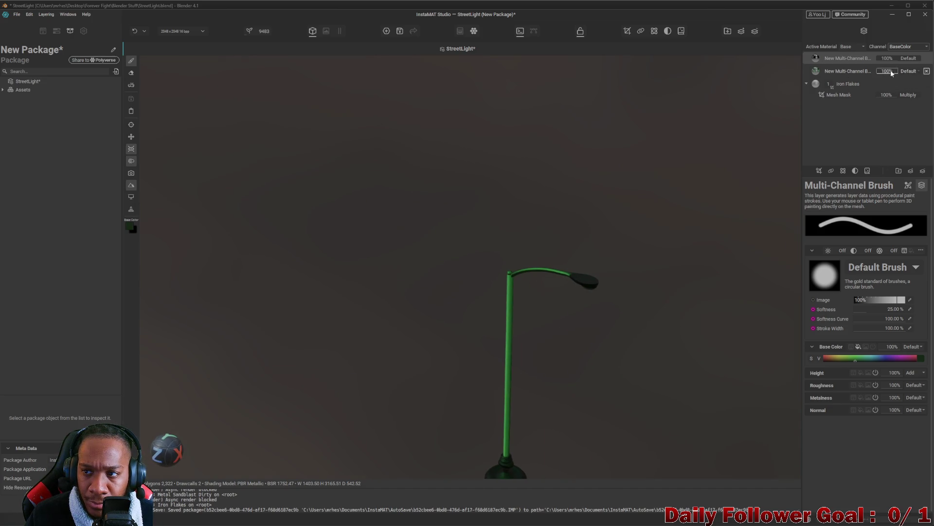
Hide and reshow the second brush layer, inspect the pole closely, and reselect the duplicate
left_click(926, 71)
scroll(591, 255, "up", 5)
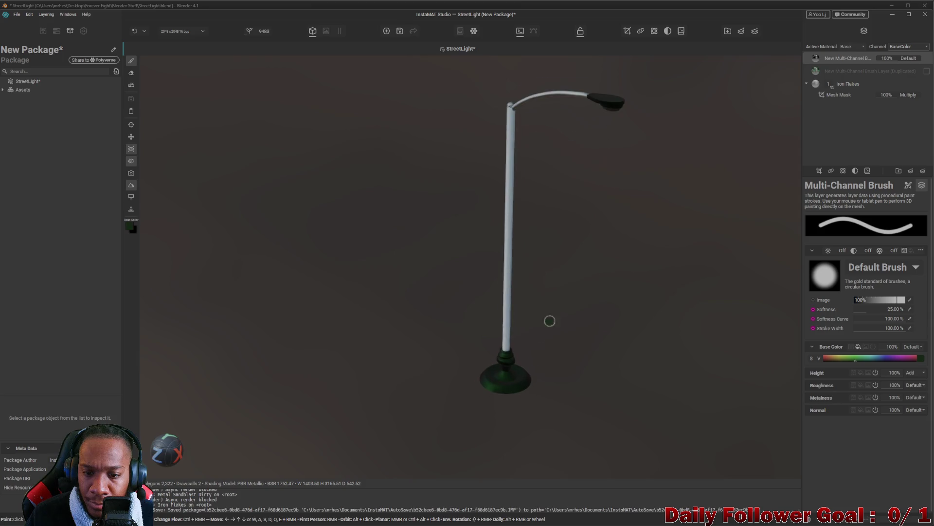
left_click(927, 72)
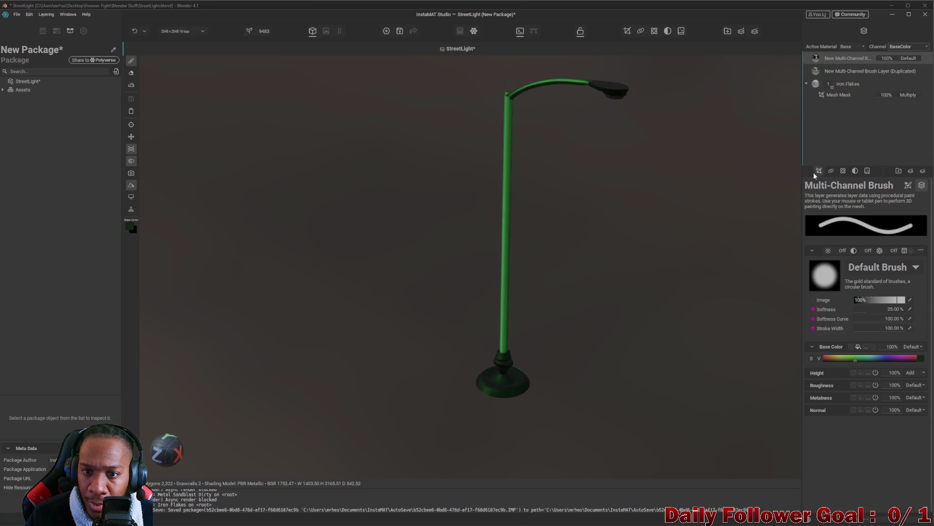
scroll(419, 313, "up", 3)
mouse_move(419, 312)
left_mouse_down()
mouse_move(459, 317)
mouse_move(444, 223)
left_mouse_up()
scroll(516, 183, "up", 4)
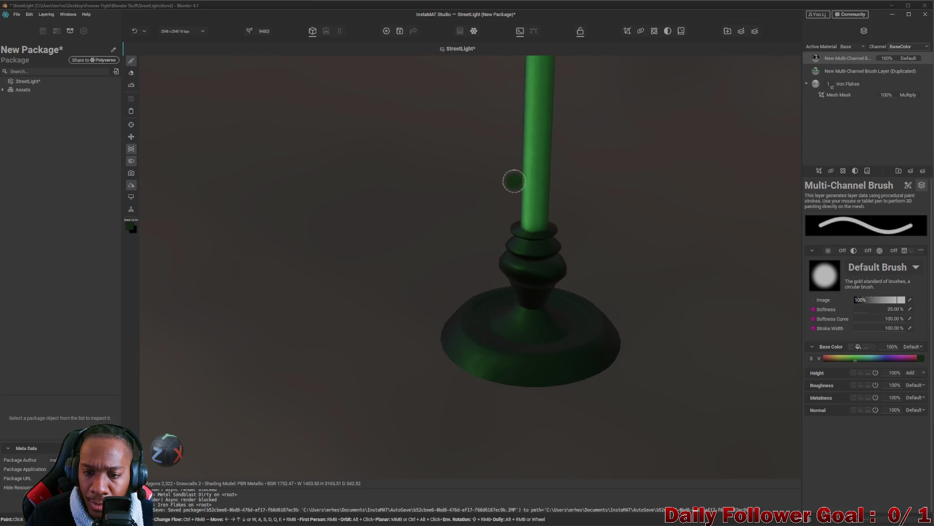
scroll(516, 184, "up", 3)
left_click_drag(501, 282, 863, 181)
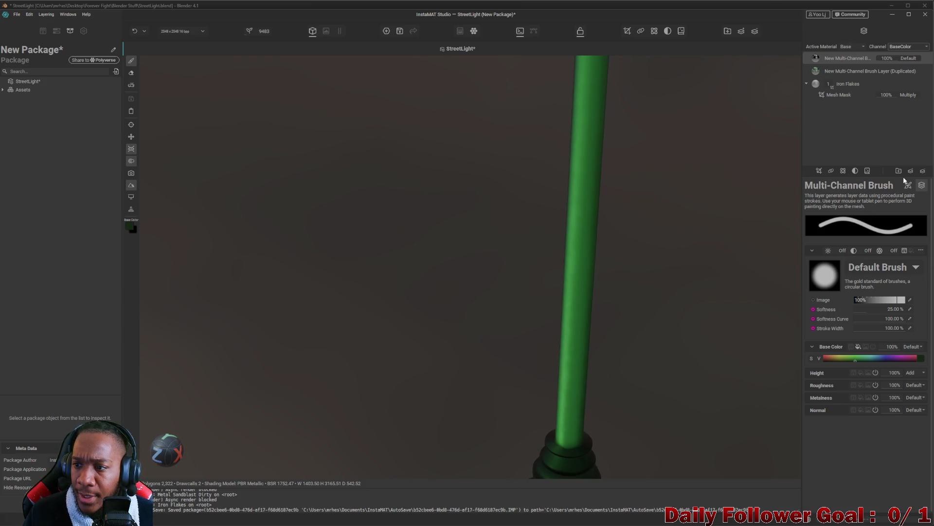
left_click(845, 72)
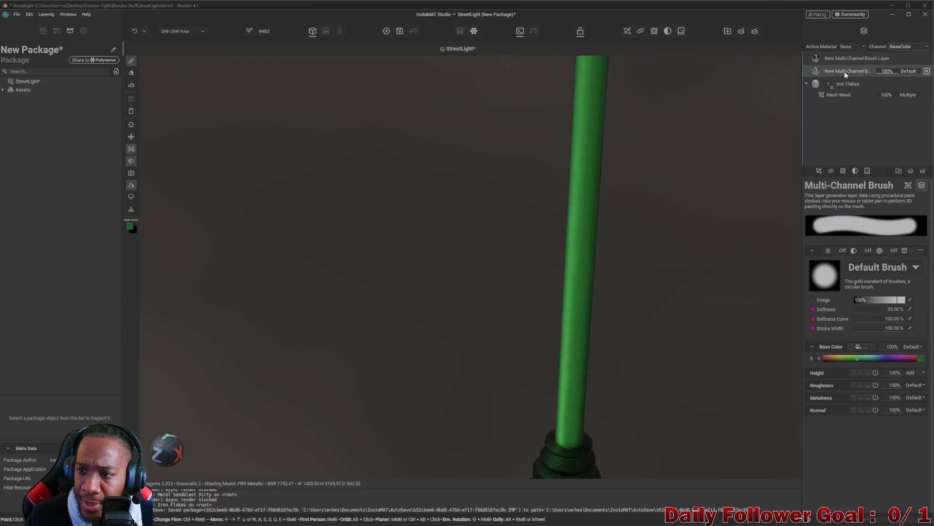
Add a Mesh Mask Painting mask to the duplicated green layer
left_click(819, 171)
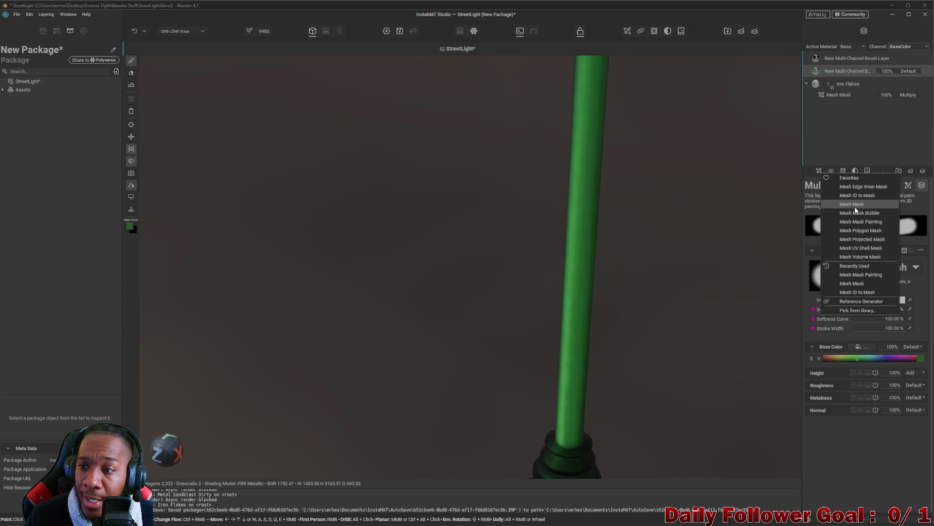
left_click(880, 224)
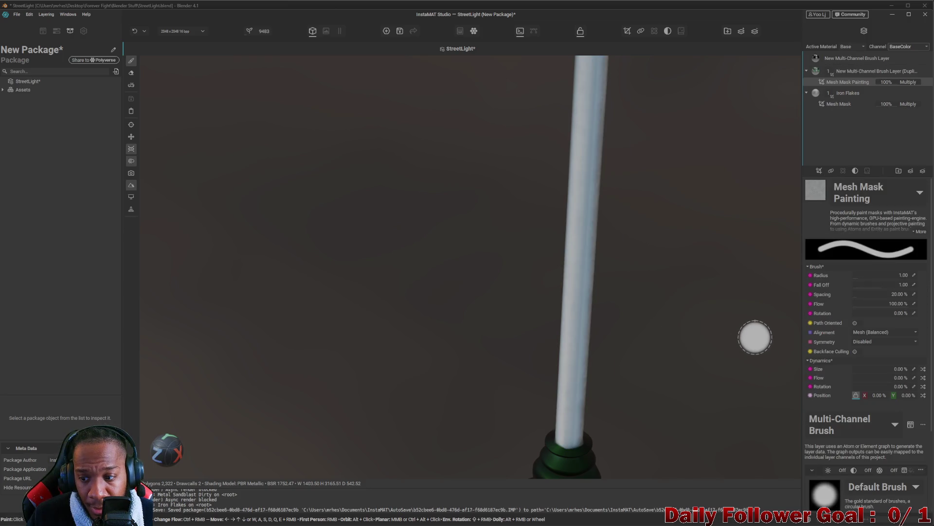
scroll(749, 334, "down", 5)
Paint the mask over the lamp arm and down the full length of the pole
left_click(579, 275)
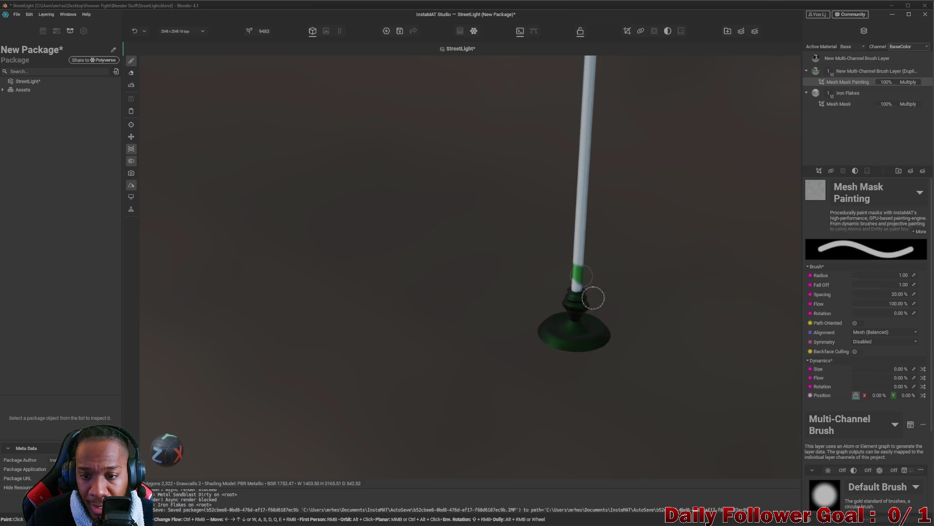
scroll(889, 466, "down", 3)
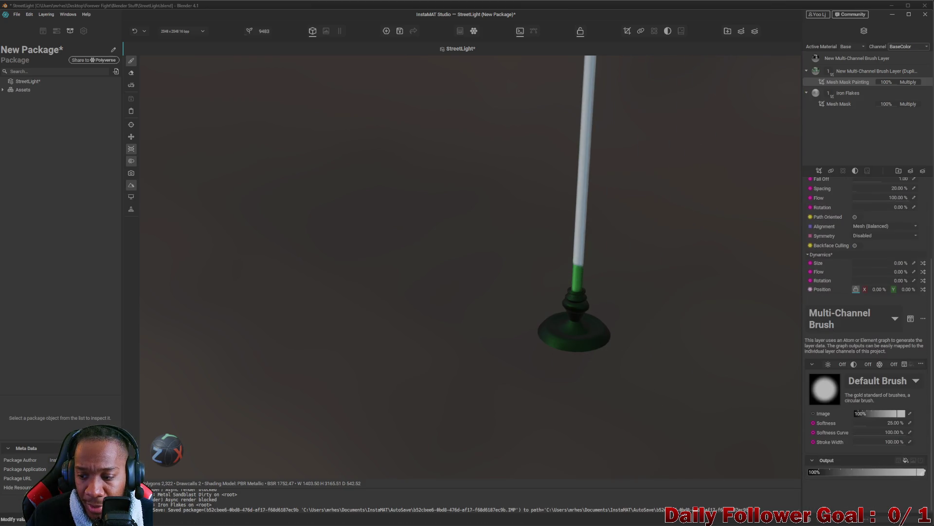
scroll(632, 277, "down", 4)
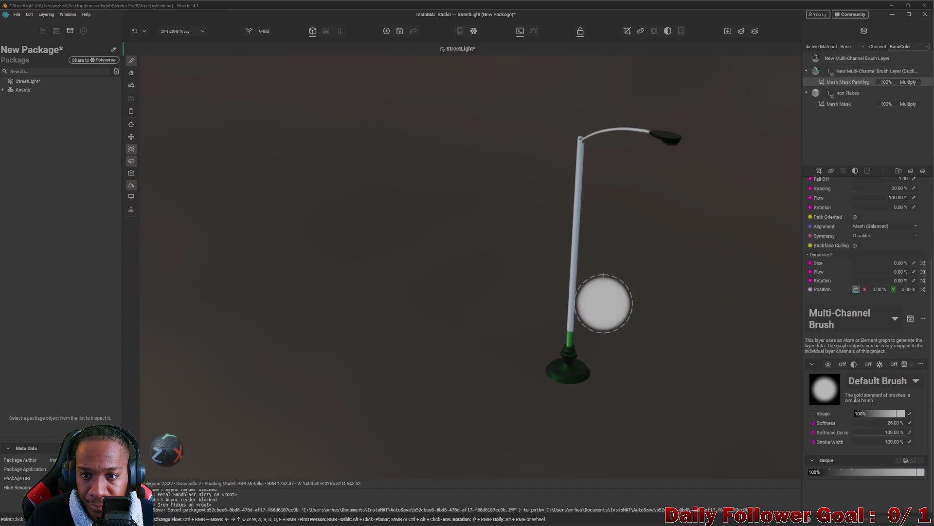
left_click(616, 129)
left_click_drag(602, 154, 555, 226)
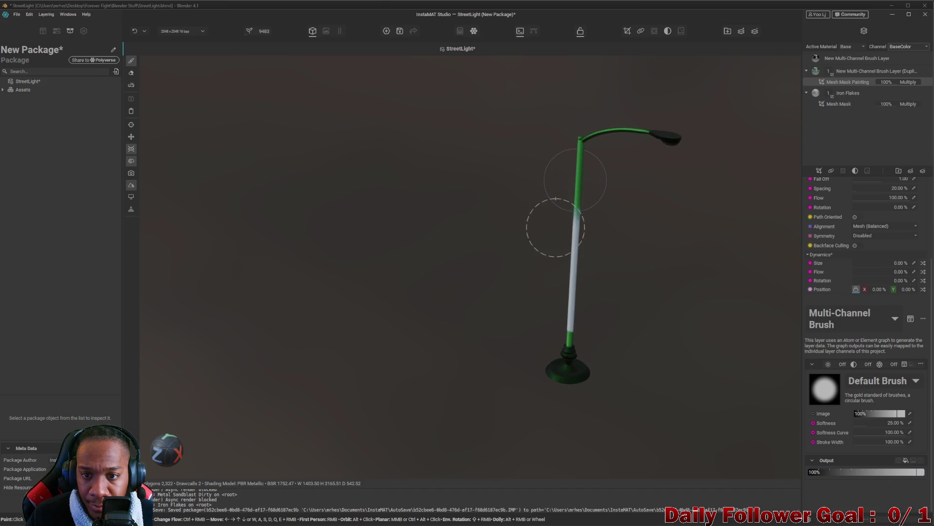
left_click_drag(568, 346, 574, 292)
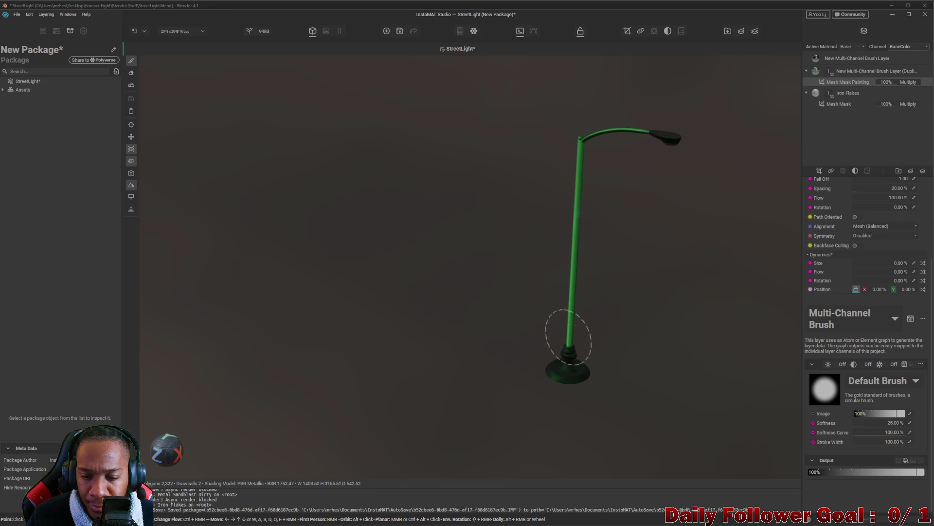
Pan and orbit until the street light stands upright with its base centred
key("d")
key("a")
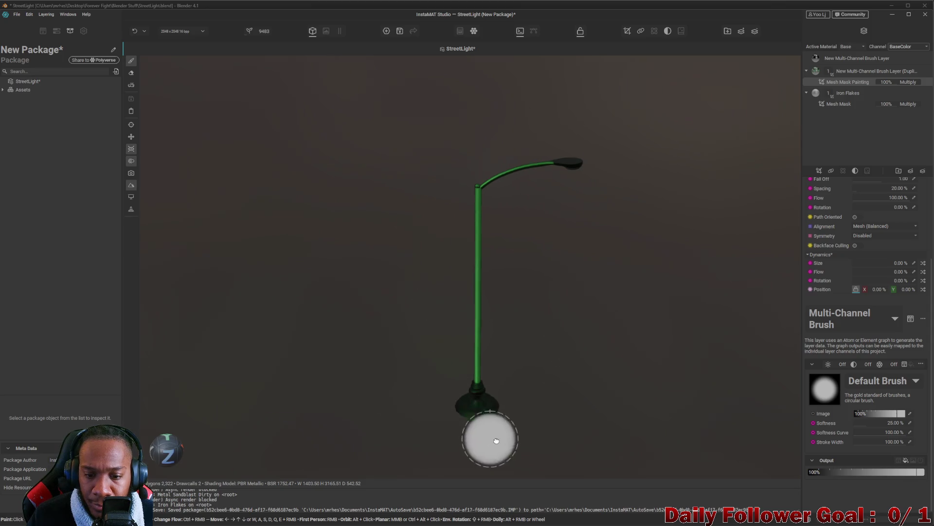
key("a")
key("d")
mouse_move(661, 393)
left_mouse_down()
mouse_move(415, 475)
mouse_move(486, 425)
mouse_move(746, 308)
left_mouse_up()
mouse_move(570, 353)
left_mouse_down()
mouse_move(532, 391)
mouse_move(745, 390)
mouse_move(752, 344)
mouse_move(211, 210)
left_mouse_up()
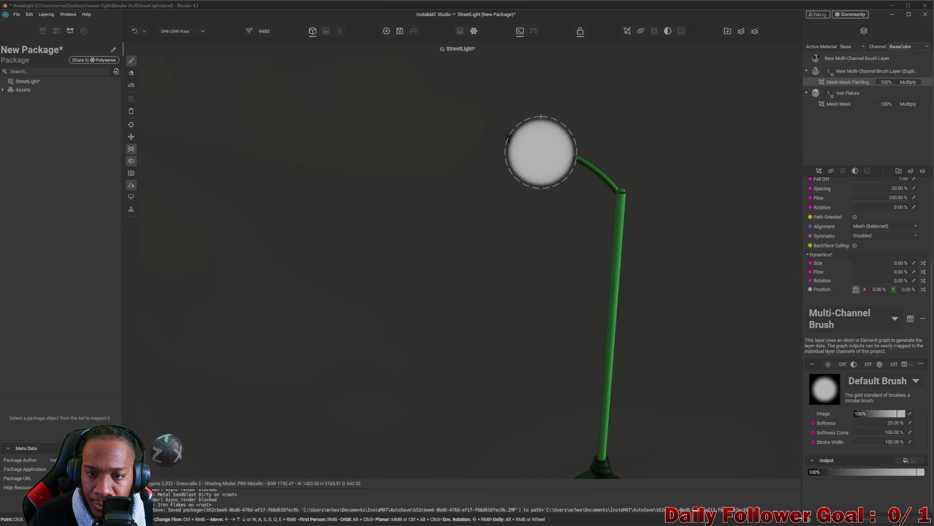
mouse_move(609, 250)
left_mouse_down()
mouse_move(490, 302)
mouse_move(438, 163)
mouse_move(657, 277)
mouse_move(742, 386)
mouse_move(509, 290)
mouse_move(871, 474)
left_mouse_up()
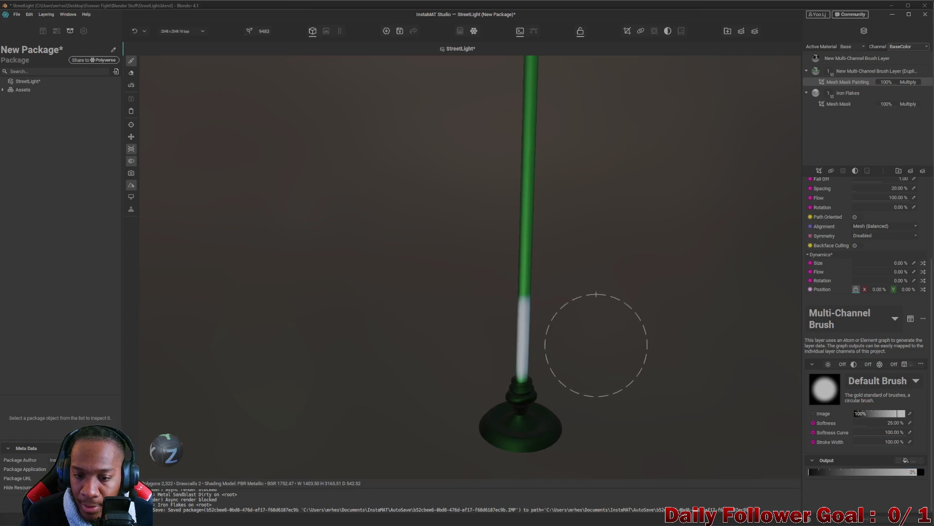
mouse_move(637, 350)
left_mouse_down()
mouse_move(623, 358)
mouse_move(611, 249)
mouse_move(473, 151)
mouse_move(609, 292)
mouse_move(824, 363)
left_mouse_up()
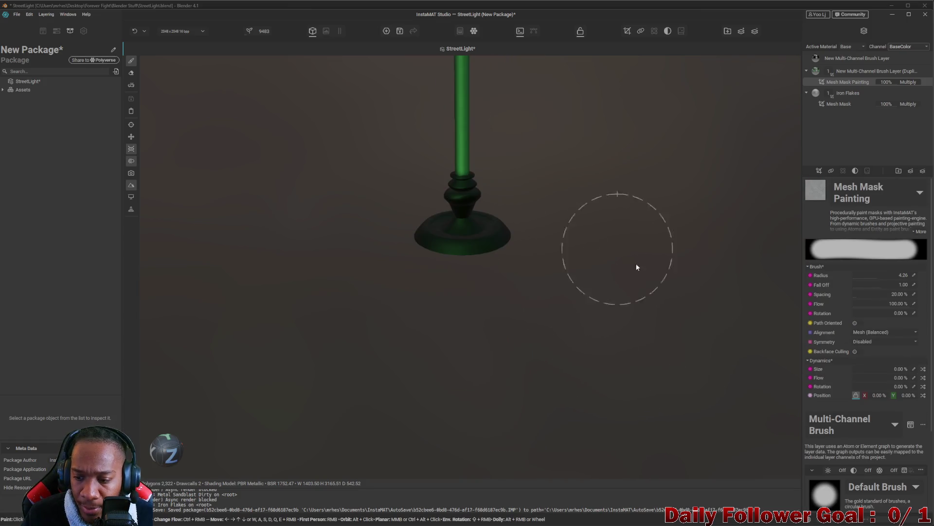
left_click(872, 384)
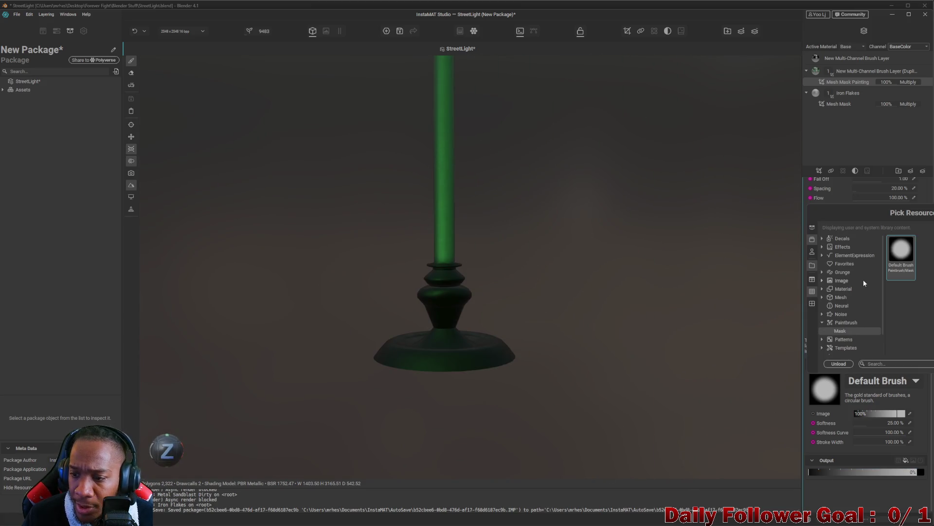
Choose Moisture Drops Fresh from the Grunge brushes and shrink the brush size
left_click(842, 273)
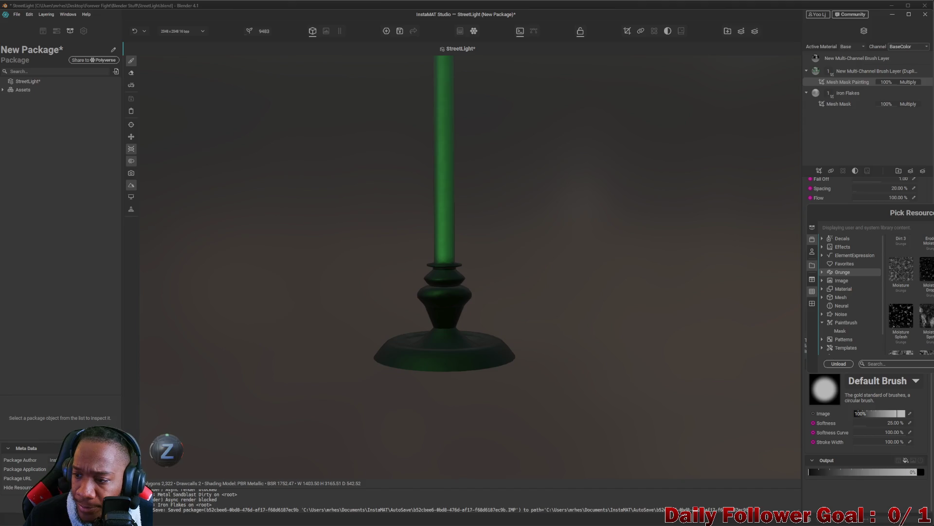
scroll(908, 292, "down", 3)
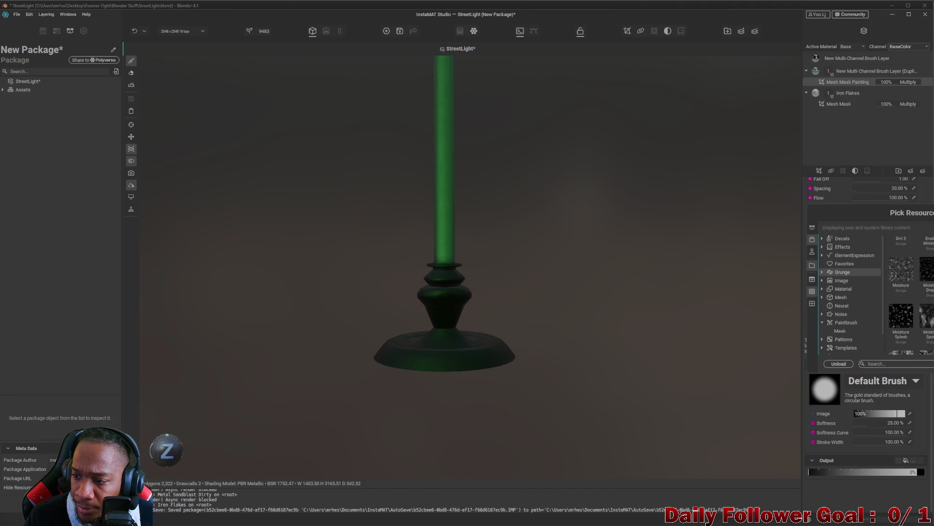
left_click(926, 269)
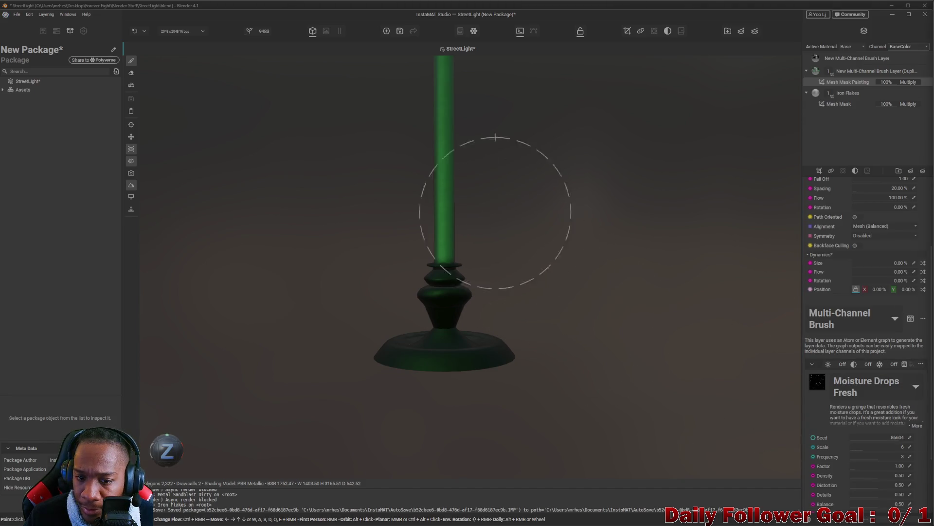
left_click_drag(476, 98, 475, 119)
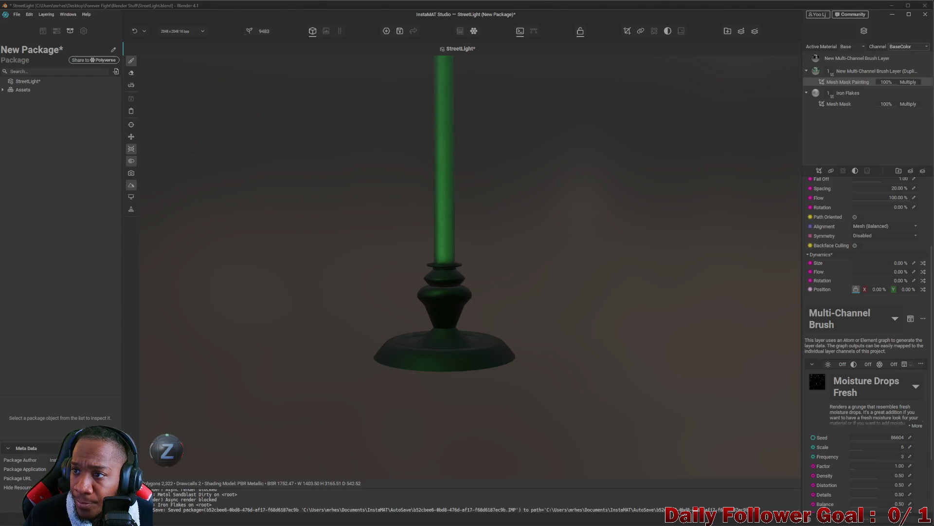
Paint moisture drops along the green pole and orbit to see the whole light
left_click_drag(388, 125, 413, 109)
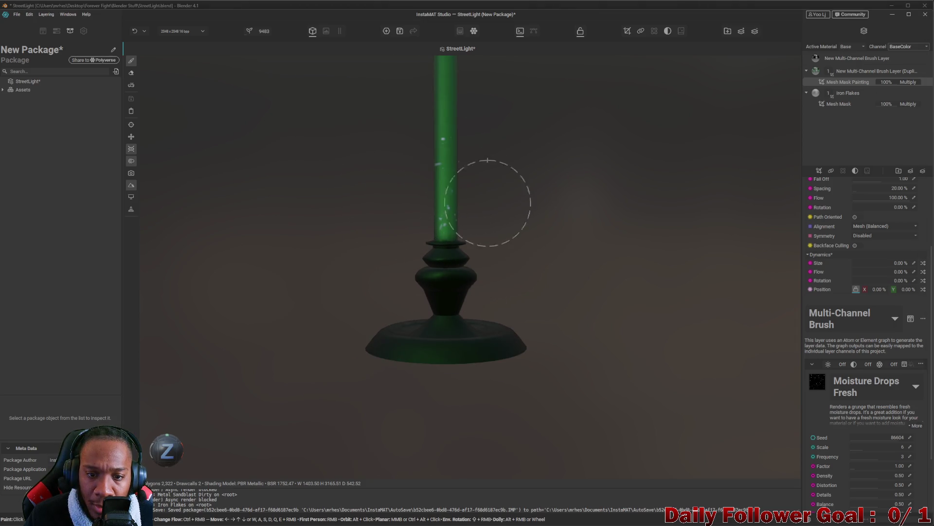
left_click_drag(484, 217, 492, 285)
scroll(512, 362, "down", 3)
mouse_move(486, 425)
left_mouse_down()
mouse_move(642, 265)
mouse_move(584, 319)
mouse_move(530, 315)
mouse_move(548, 306)
left_mouse_up()
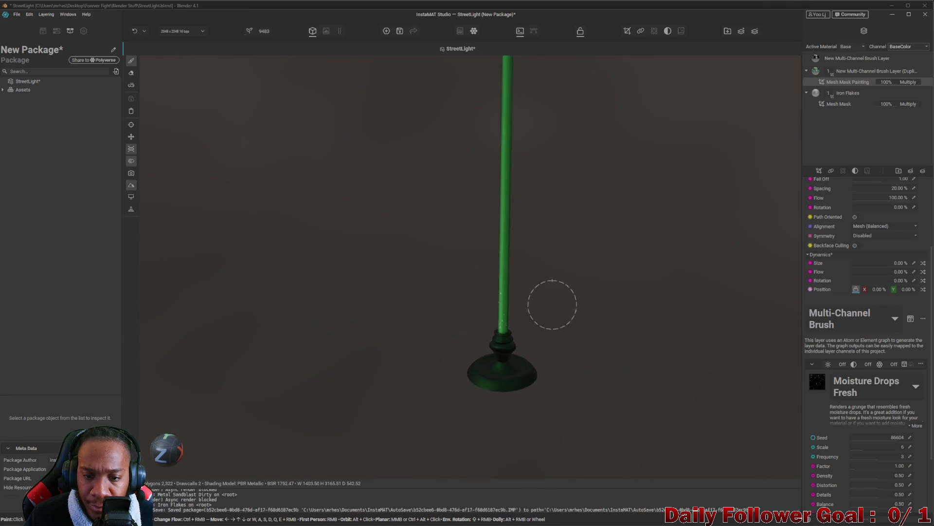
left_click(844, 384)
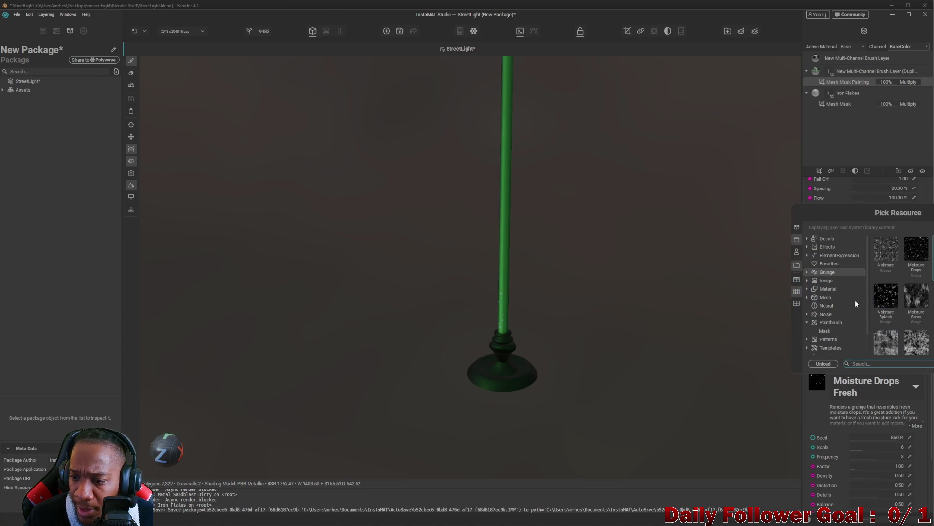
Pick Scratches 2 as the brush pattern and undo a test scratch stroke
scroll(828, 299, "down", 2)
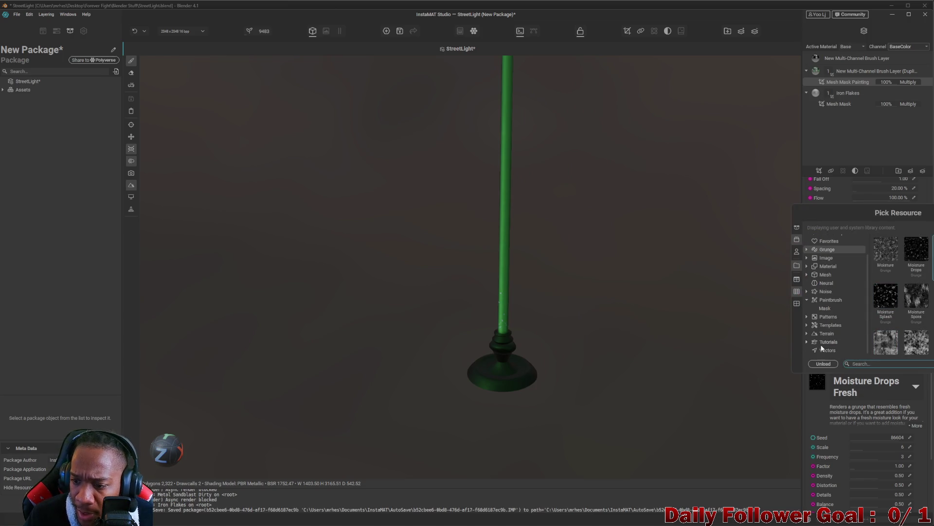
scroll(827, 336, "up", 2)
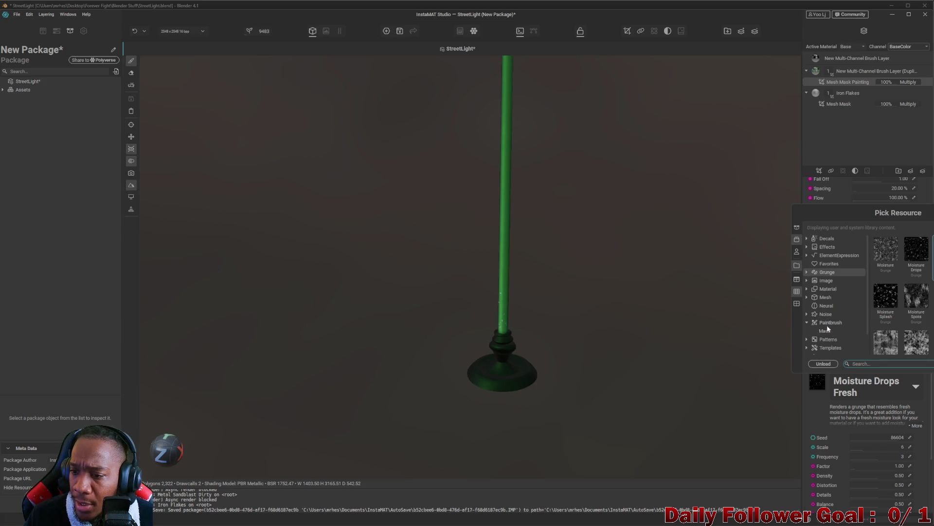
scroll(902, 292, "down", 5)
left_click(886, 302)
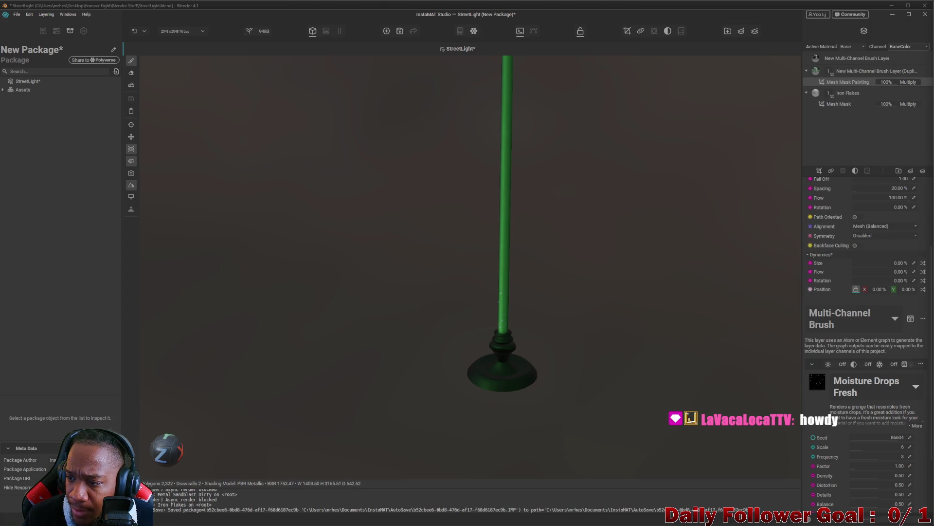
scroll(507, 365, "up", 2)
left_click_drag(492, 282, 498, 287)
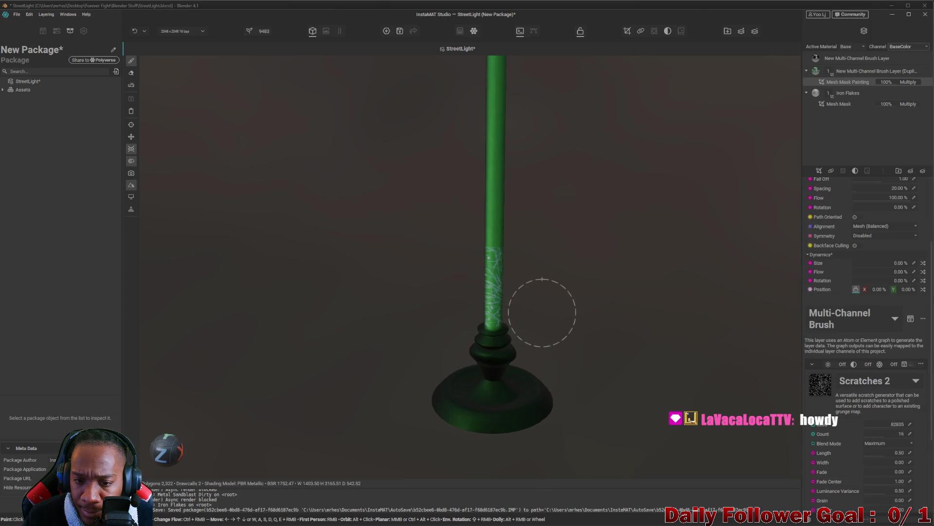
key("ctrl+z")
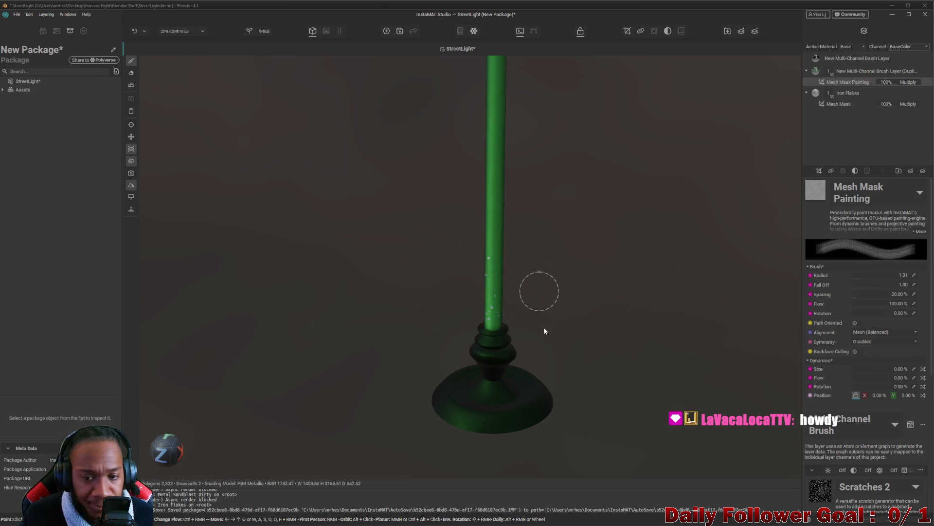
Shrink the brush to radius 0.70 and dab a white scratch patch on the lower pole
key("bracketleft")
key("bracketleft")
key("bracketleft")
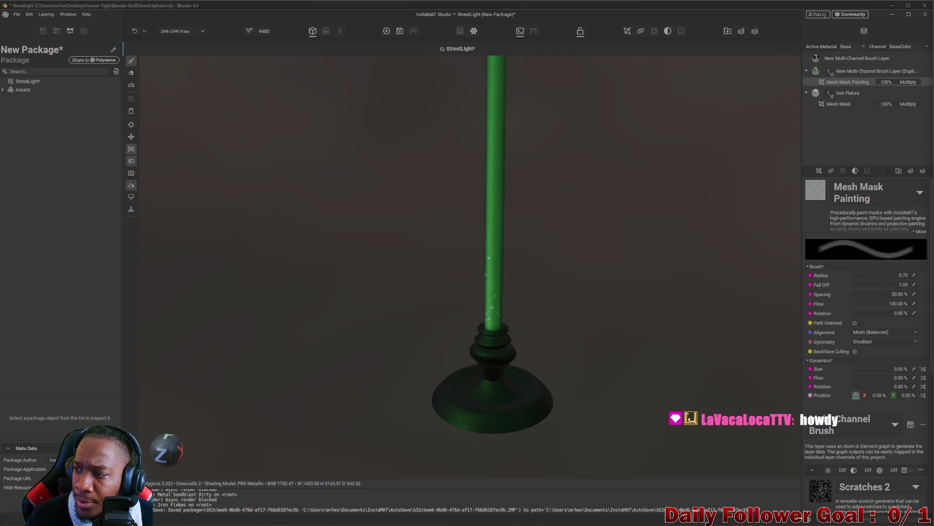
scroll(544, 284, "up", 3)
left_click_drag(418, 282, 427, 332)
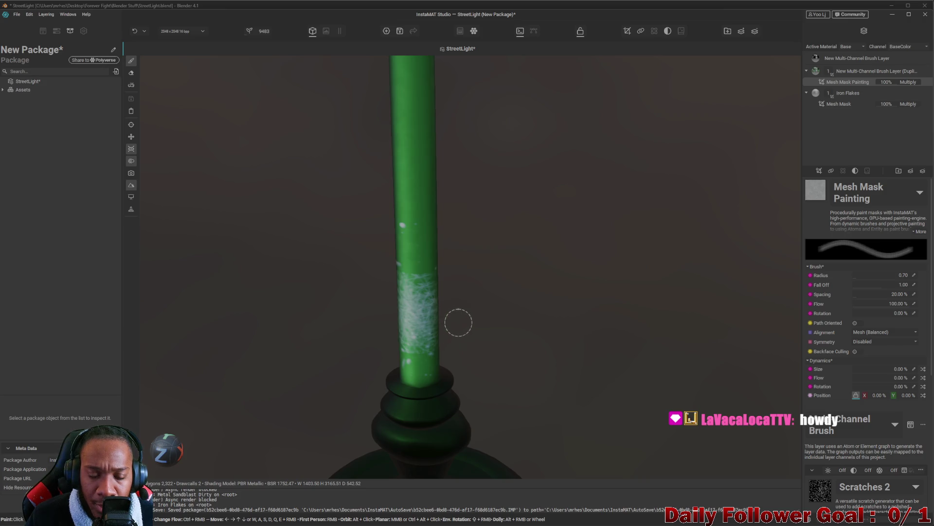
key("ctrl+z")
left_click(420, 352)
mouse_move(427, 343)
left_mouse_down()
mouse_move(486, 361)
mouse_move(701, 359)
mouse_move(591, 375)
mouse_move(661, 365)
mouse_move(798, 321)
left_mouse_up()
Set brush spacing to about 148%, adjust fall off, radius 0.94 and rotation about 39%
left_click_drag(878, 300, 895, 296)
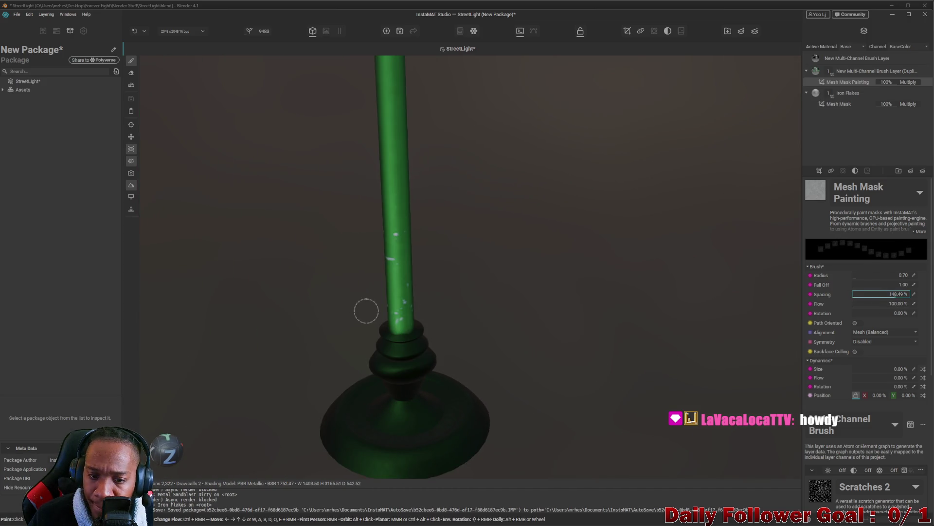
mouse_move(396, 312)
left_mouse_down()
mouse_move(468, 336)
mouse_move(651, 354)
left_mouse_up()
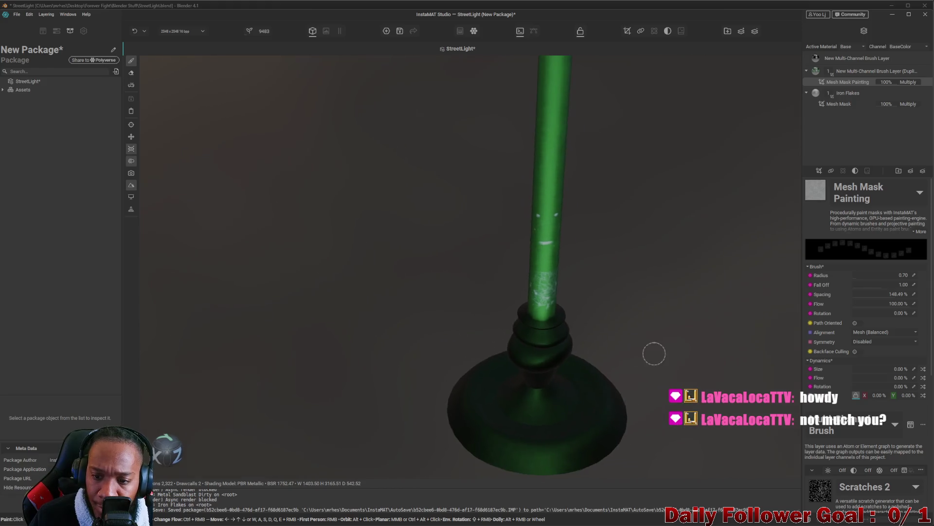
scroll(565, 343, "up", 4)
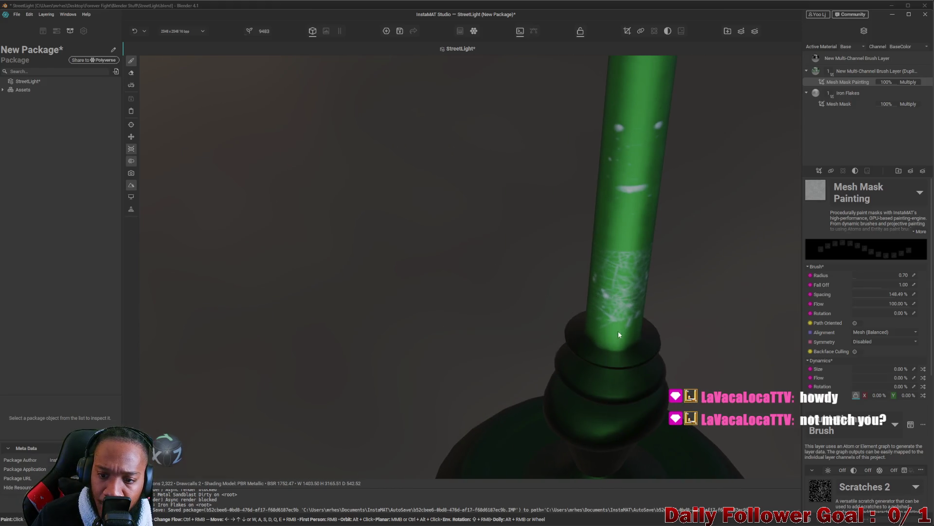
left_click_drag(874, 286, 863, 274)
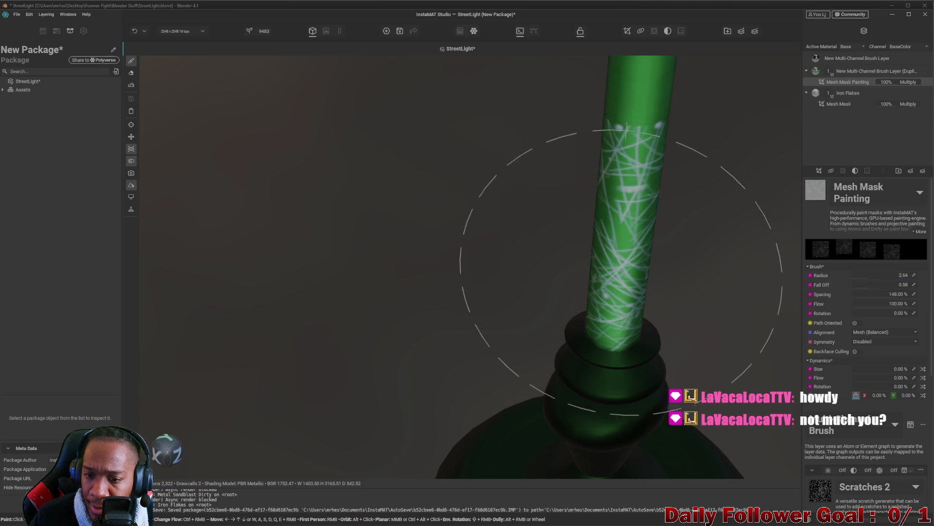
scroll(618, 271, "down", 3)
left_click_drag(865, 281, 903, 291)
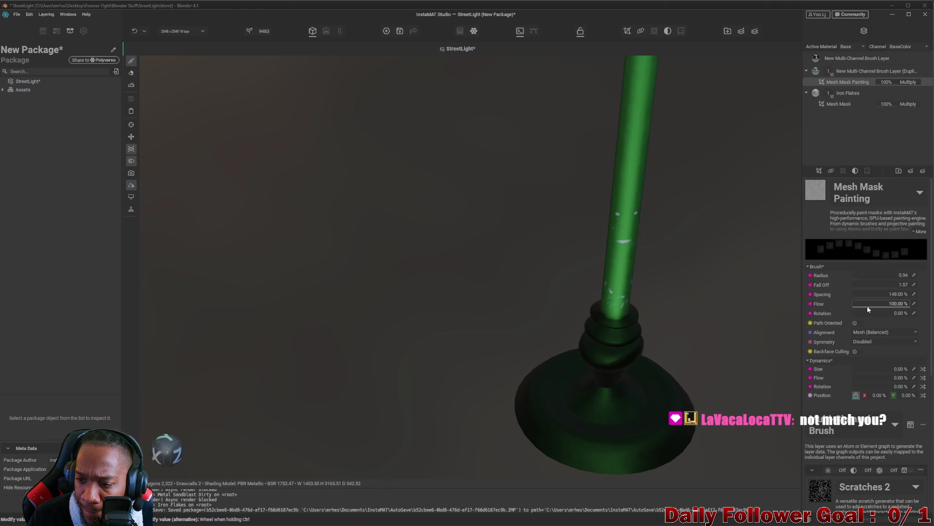
left_click_drag(869, 312, 874, 318)
Lower the brush flow to 23.90% and inspect the street light from several angles
left_click(881, 303)
left_click_drag(868, 306, 866, 306)
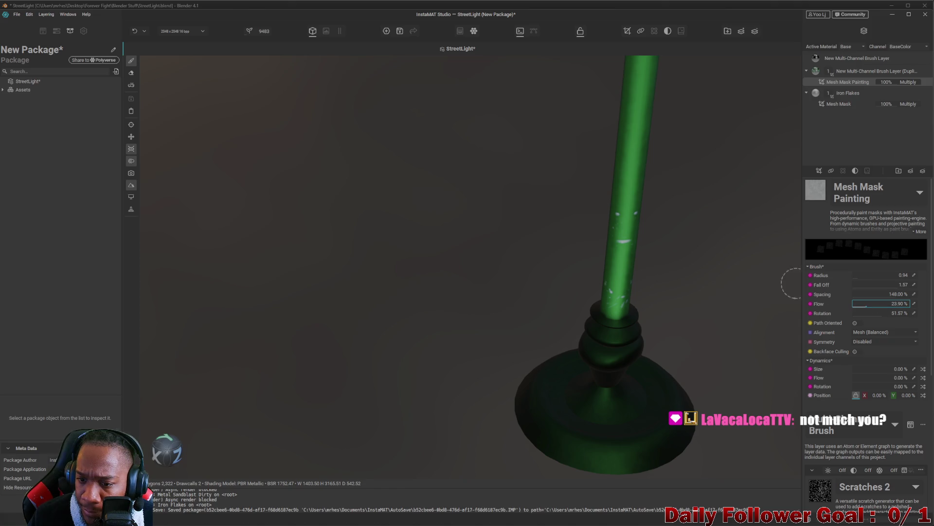
left_click_drag(622, 286, 584, 334)
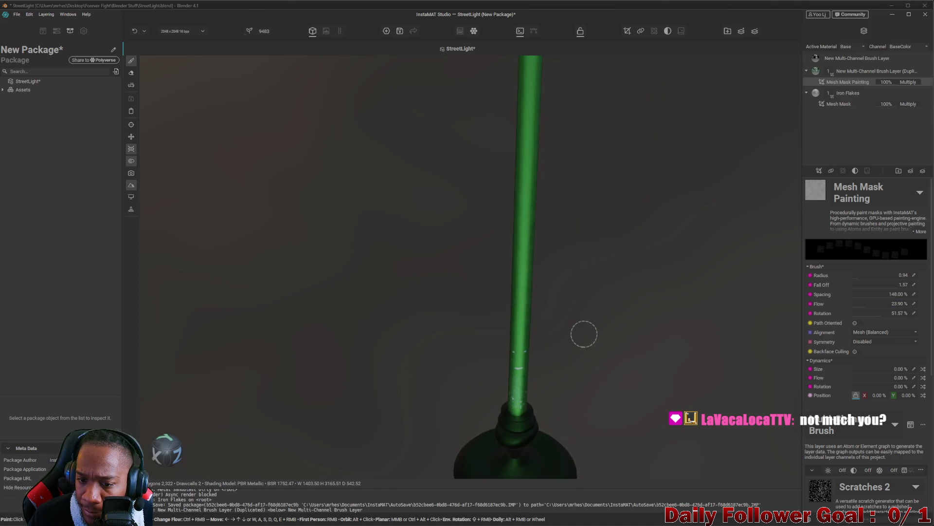
mouse_move(531, 308)
left_mouse_down()
mouse_move(589, 360)
mouse_move(651, 373)
mouse_move(286, 296)
mouse_move(484, 371)
mouse_move(380, 288)
mouse_move(290, 282)
mouse_move(436, 290)
left_mouse_up()
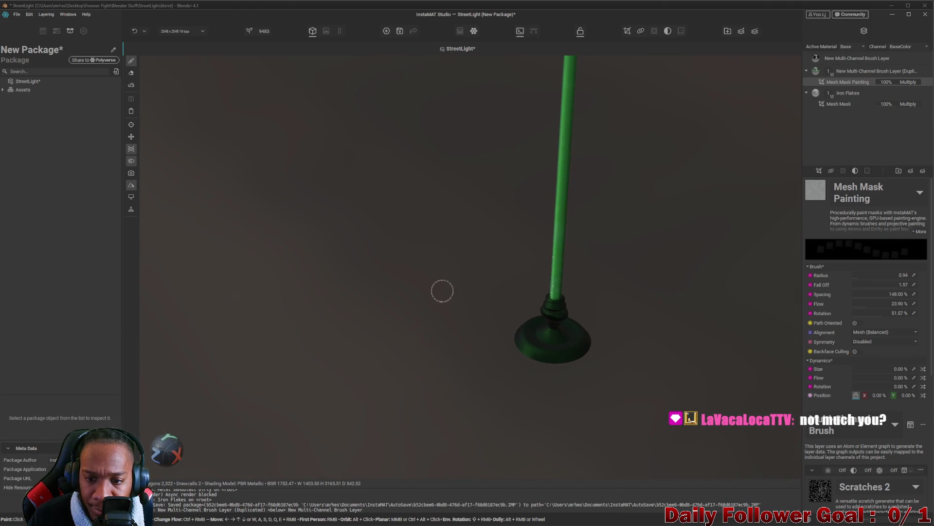
scroll(567, 293, "up", 5)
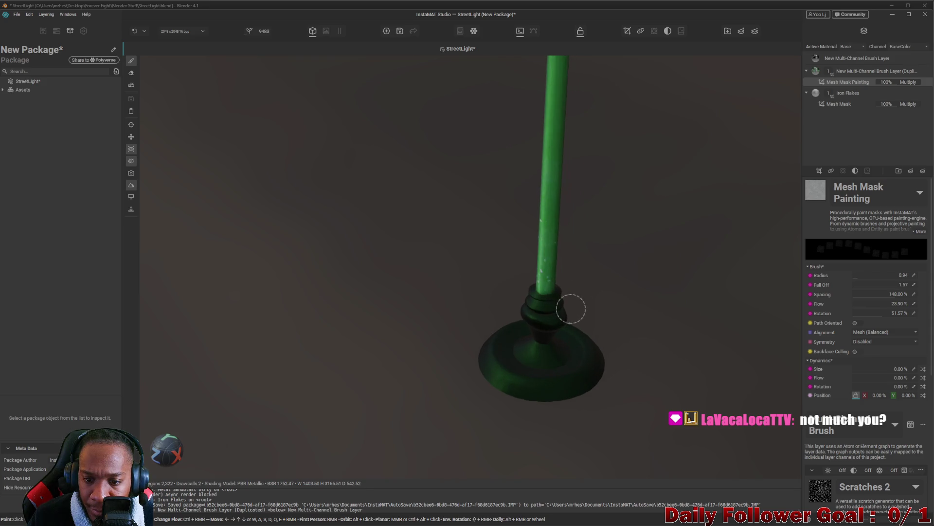
scroll(509, 227, "down", 6)
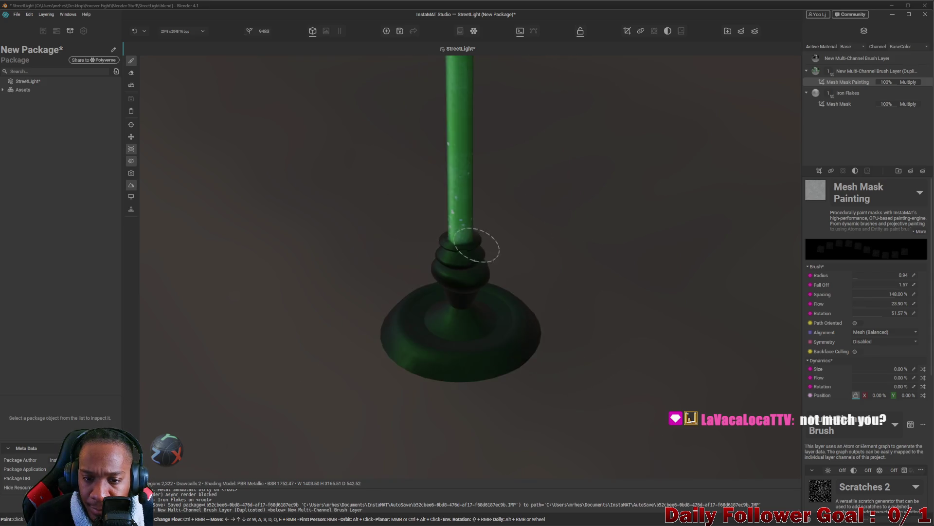
scroll(505, 175, "up", 3)
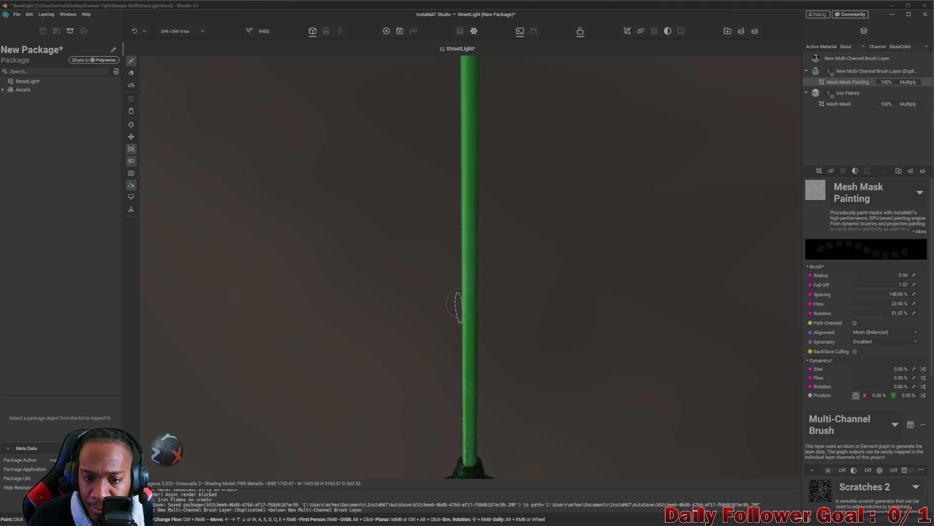
scroll(536, 292, "down", 3)
scroll(569, 316, "up", 2)
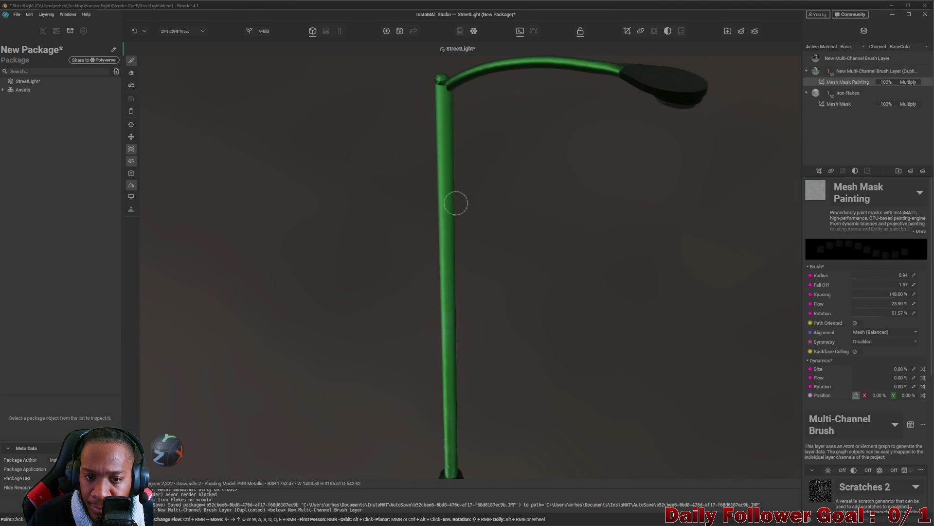
scroll(525, 326, "down", 3)
Select the top Multi-Channel Brush layer and show its settings: radius 0.67, spacing 20%
mouse_move(525, 325)
left_mouse_down()
mouse_move(511, 294)
mouse_move(438, 323)
mouse_move(637, 214)
mouse_move(503, 329)
mouse_move(474, 386)
mouse_move(431, 329)
mouse_move(427, 280)
mouse_move(576, 390)
mouse_move(365, 344)
mouse_move(521, 345)
mouse_move(784, 254)
left_mouse_up()
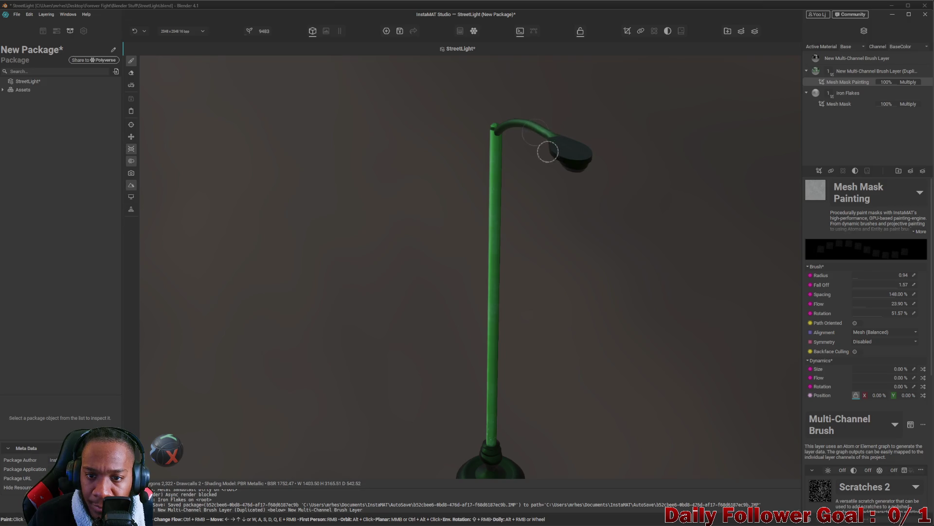
mouse_move(516, 163)
left_mouse_down()
mouse_move(551, 158)
mouse_move(569, 336)
mouse_move(515, 297)
mouse_move(611, 252)
mouse_move(535, 319)
mouse_move(642, 223)
mouse_move(621, 283)
mouse_move(642, 299)
left_mouse_up()
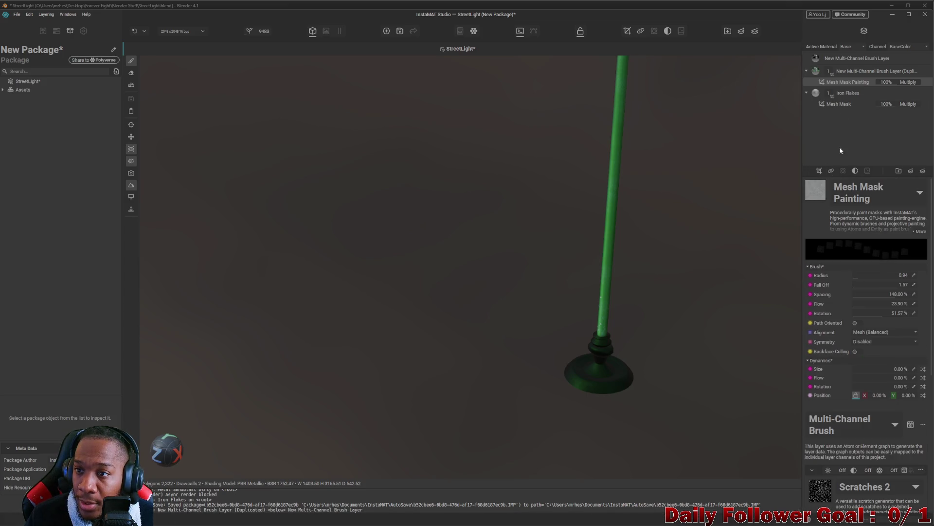
left_click(851, 58)
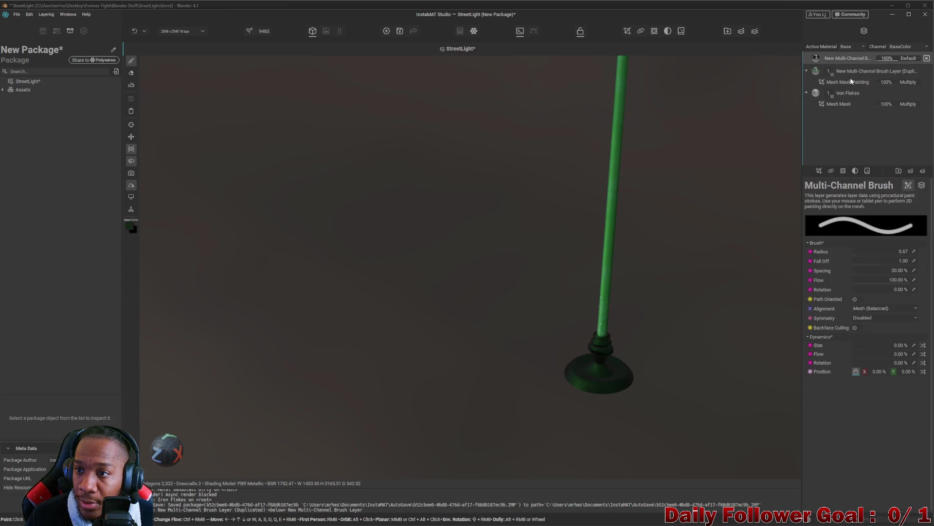
left_click(922, 186)
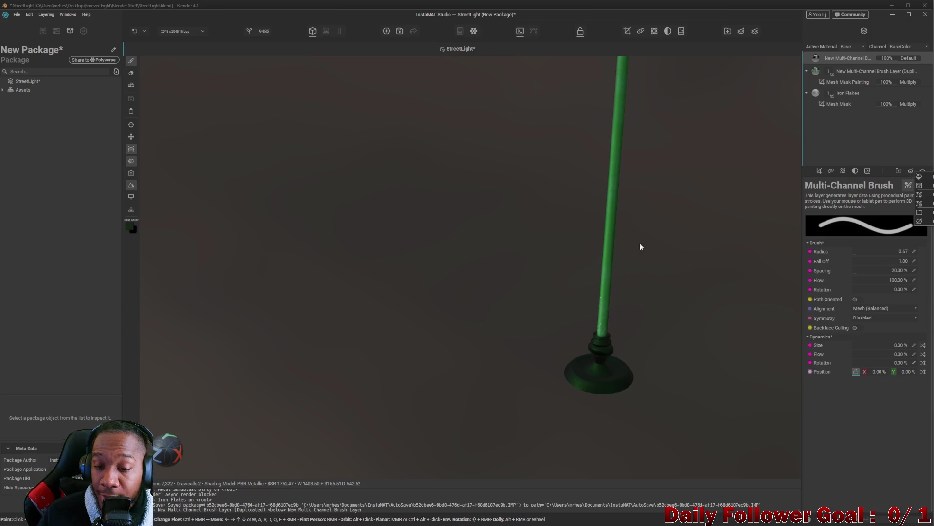
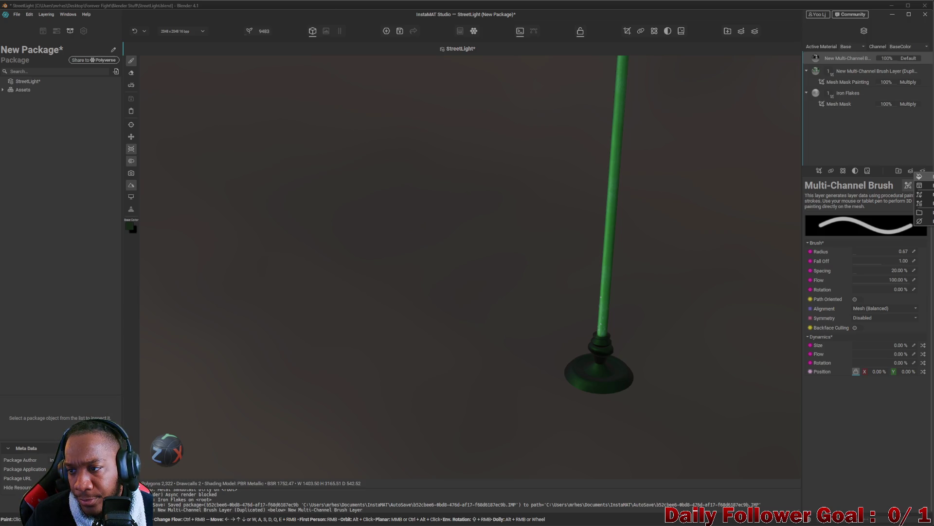
Add a Multi-Channel Brush layer using the Smudged Dirt grunge brush with a black base colour
left_click(919, 194)
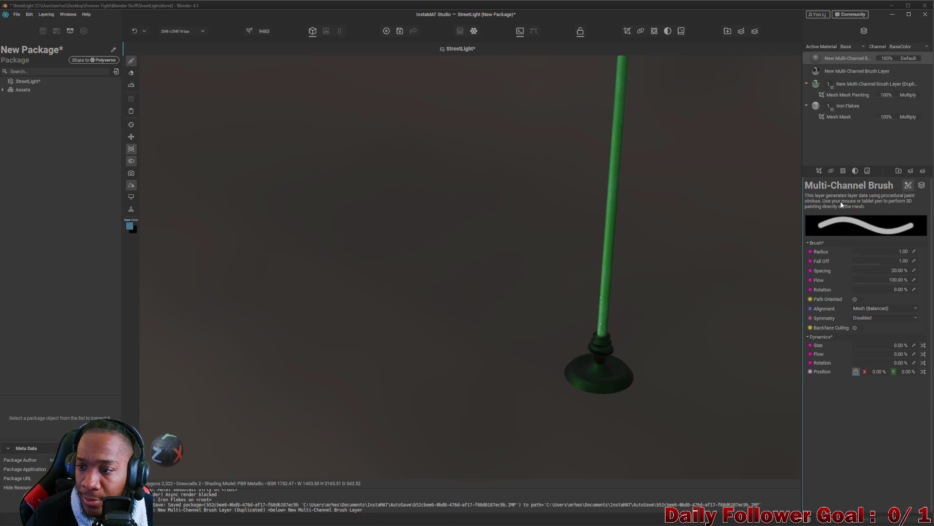
left_click(922, 186)
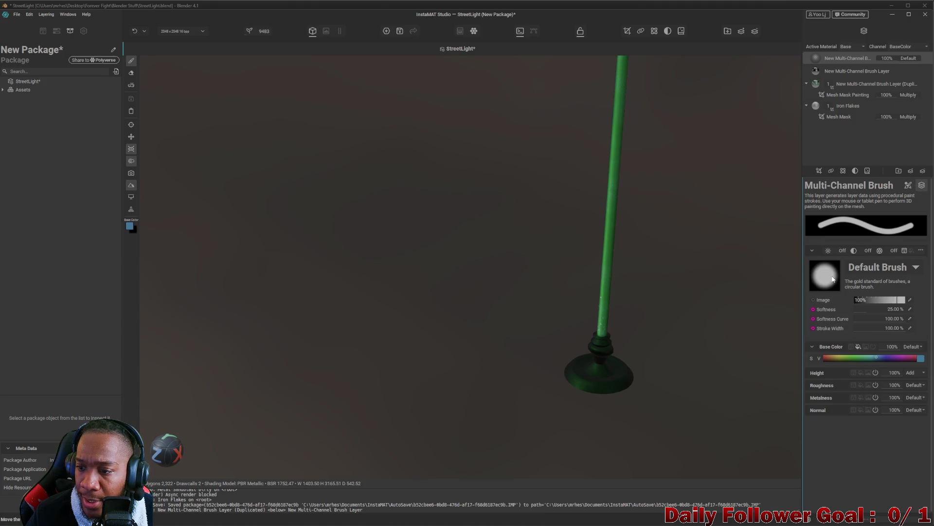
left_click(868, 270)
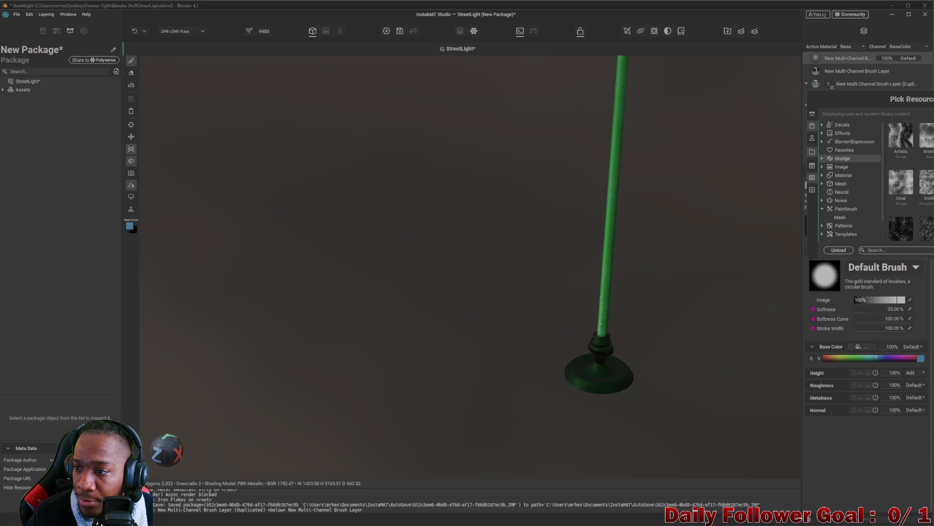
scroll(908, 180, "down", 5)
left_click(901, 222)
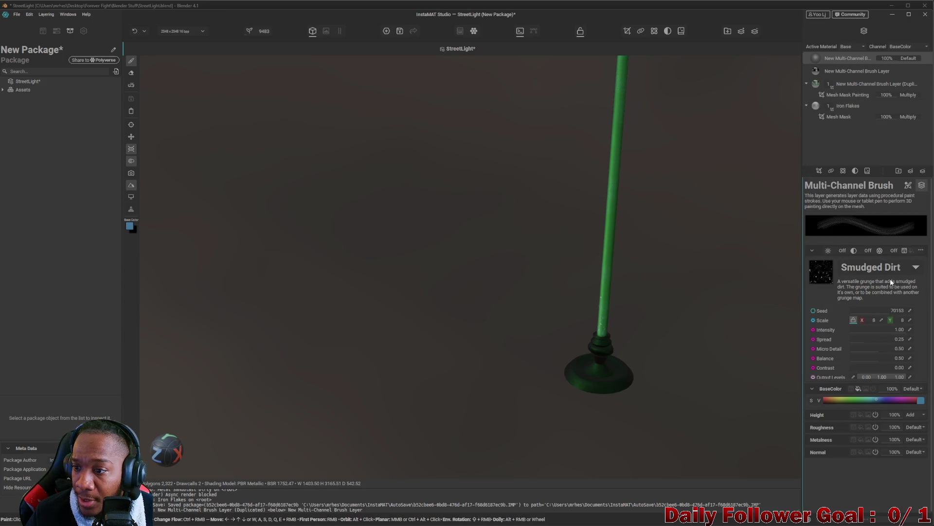
left_click_drag(910, 401, 897, 405)
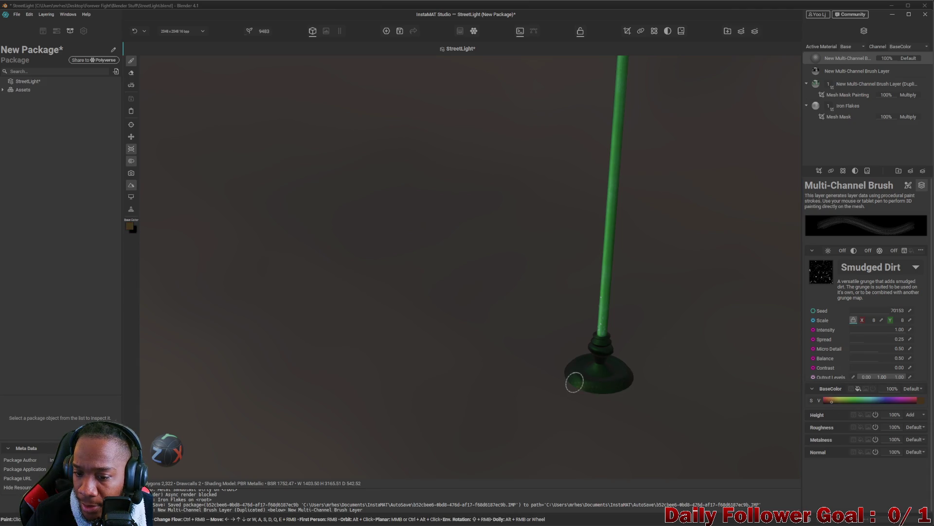
Frame the lamp base, shrink the brush, and paint dark dirt speckles onto the base
scroll(603, 392, "up", 8)
scroll(590, 391, "down", 5)
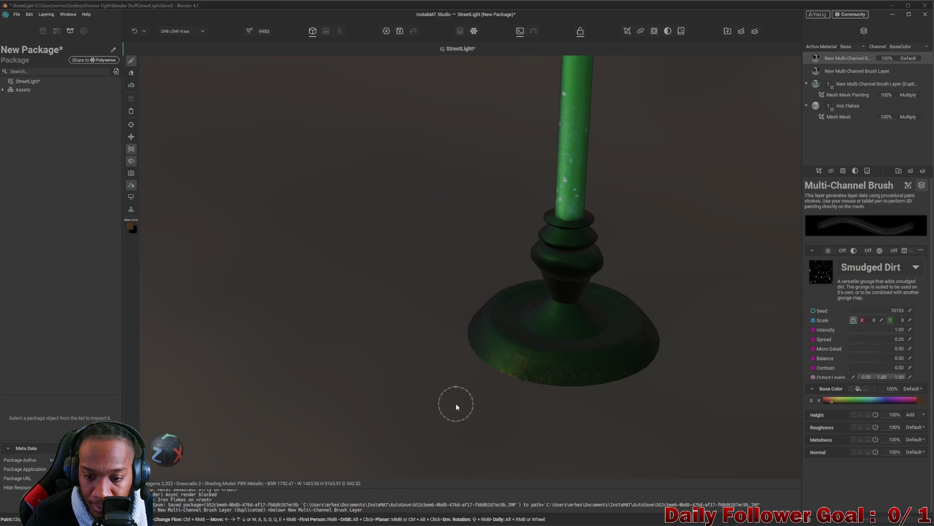
key("f")
left_click_drag(451, 264, 472, 333)
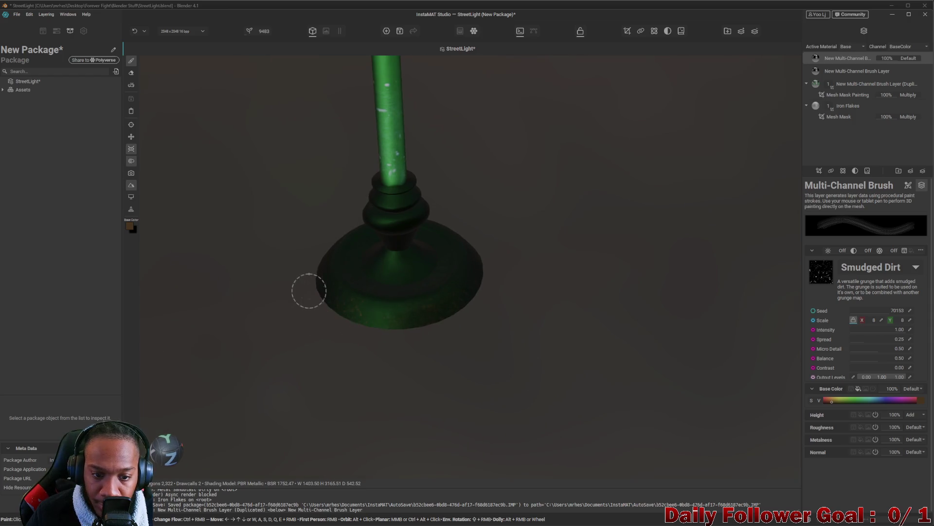
scroll(461, 267, "up", 5)
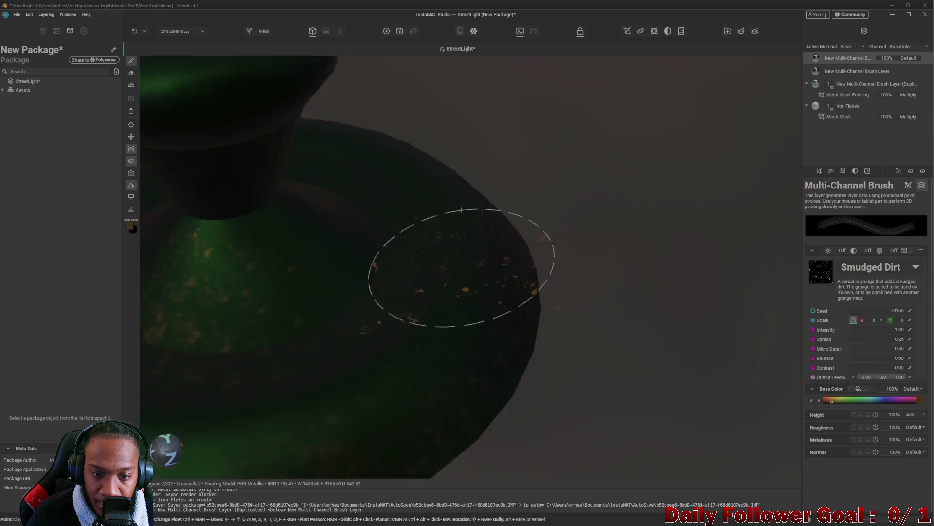
key("bracketleft")
key("bracketleft")
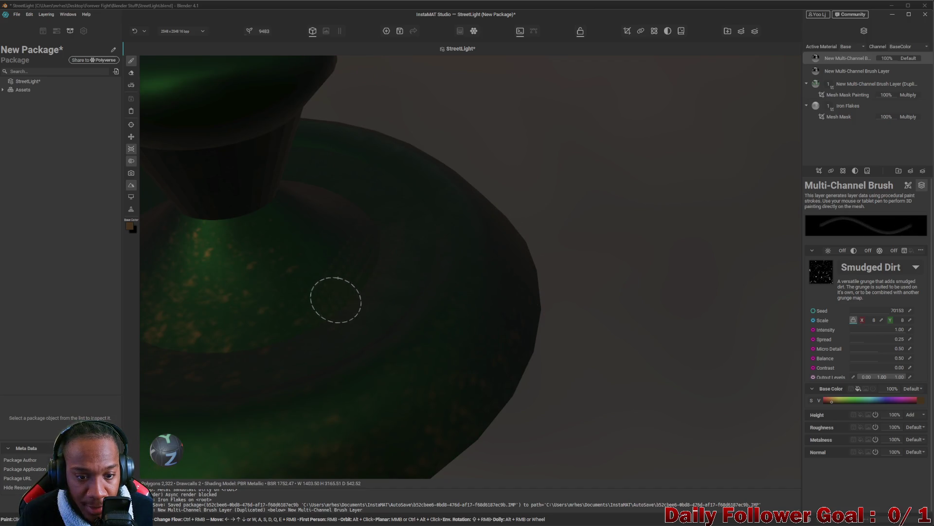
scroll(333, 303, "down", 5)
mouse_move(413, 229)
left_mouse_down()
mouse_move(425, 212)
mouse_move(459, 236)
mouse_move(442, 280)
left_mouse_up()
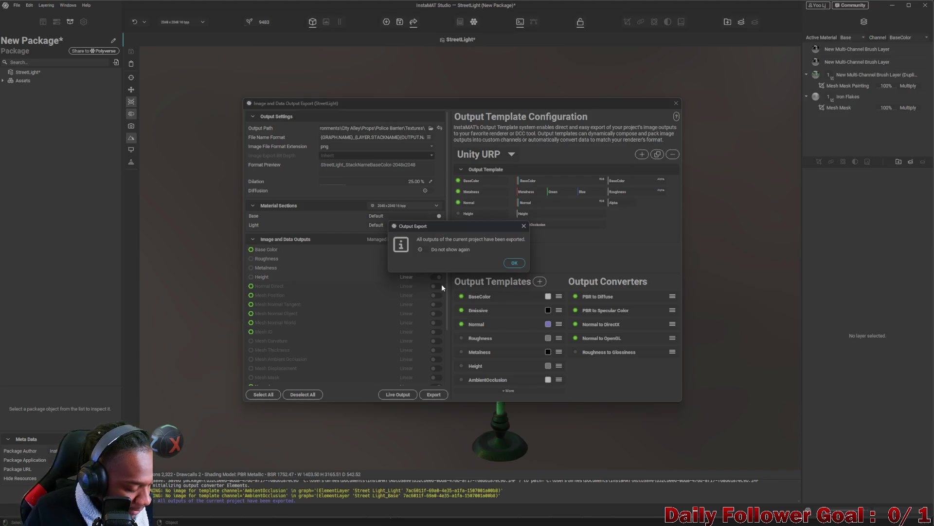
Dismiss the export-finished message, close the Output Export dialog, and return to Unity
left_click(515, 263)
left_click(676, 103)
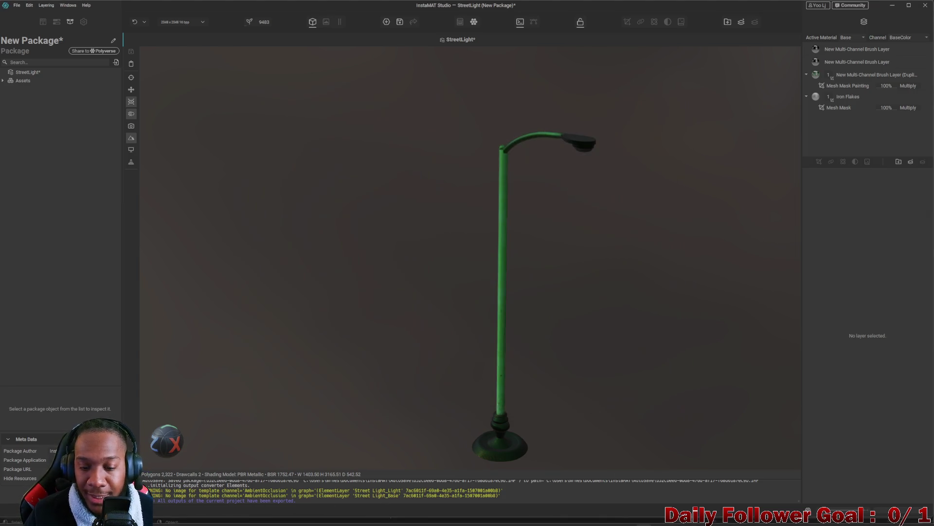
mouse_move(576, 520)
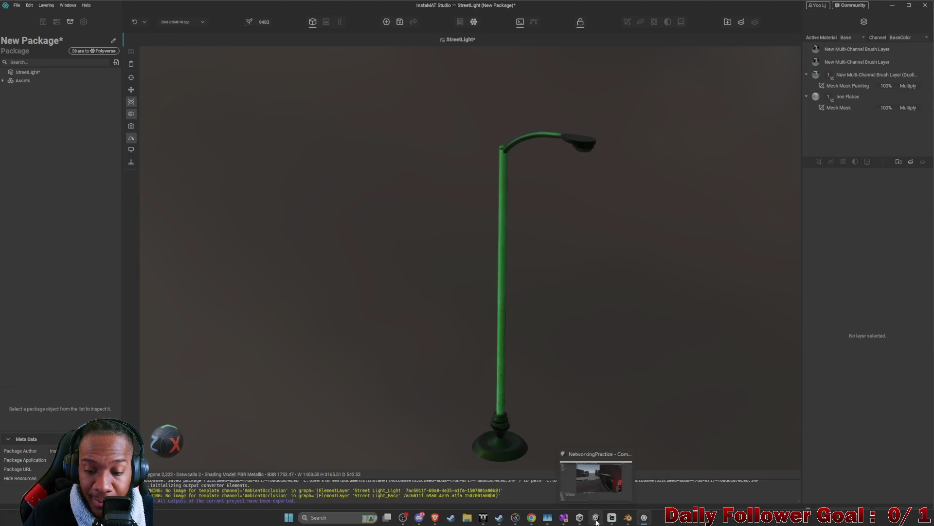
left_click(597, 522)
Locate the street light copies in the scene and frame StreetLight (2)
mouse_move(510, 284)
left_mouse_down()
mouse_move(501, 244)
mouse_move(538, 210)
mouse_move(513, 343)
mouse_move(492, 306)
left_mouse_up()
left_click(491, 307)
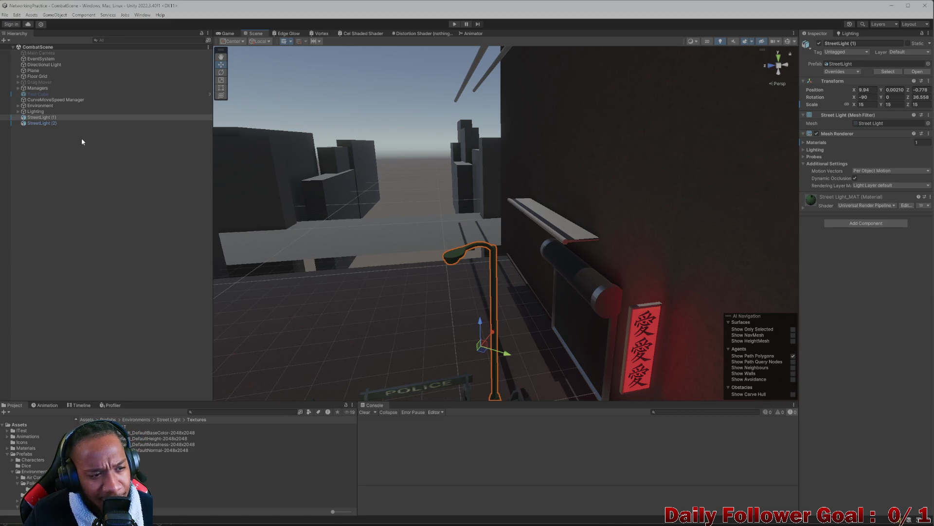
left_click(50, 124)
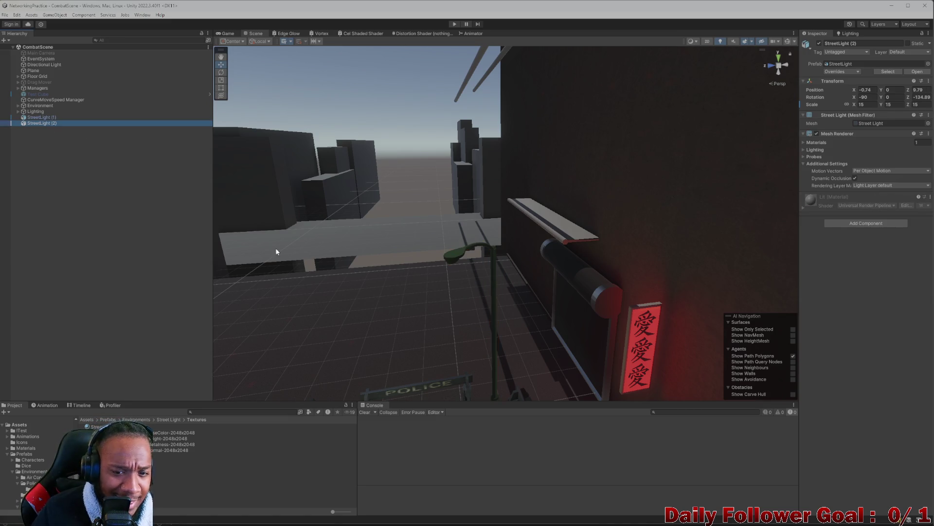
key("f")
scroll(417, 335, "up", 3)
scroll(477, 153, "up", 2)
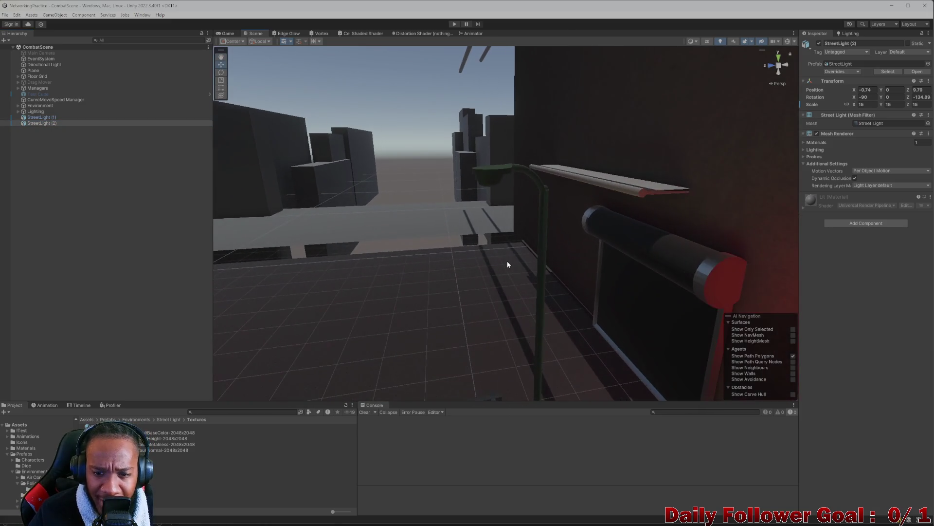
scroll(528, 206, "up", 1)
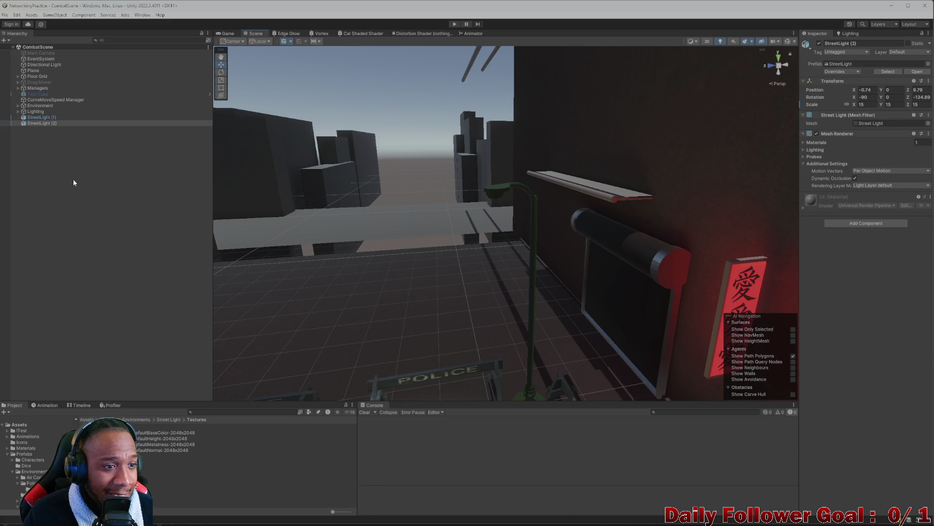
Delete StreetLight (1) and (2) from CombatScene and go up to the Street Light folder
left_click(45, 117)
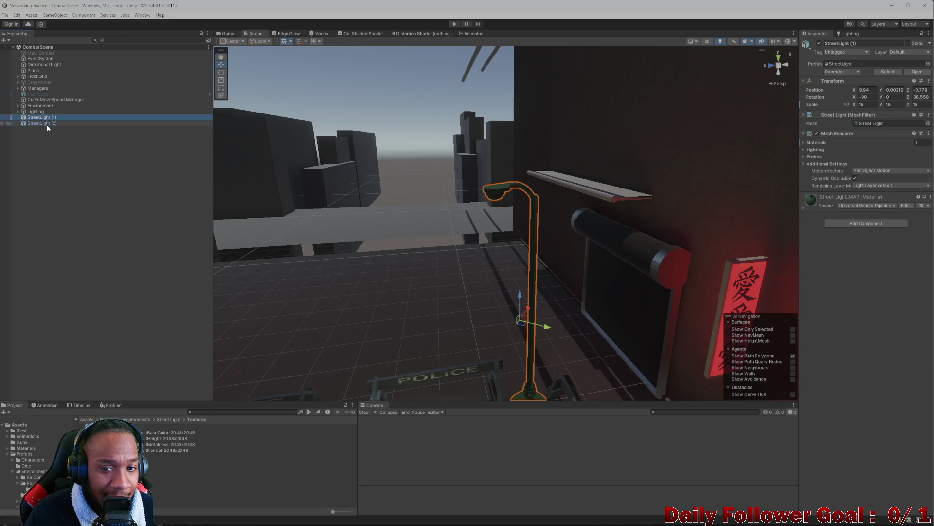
left_click(48, 122, "shift")
key("ctrl+a")
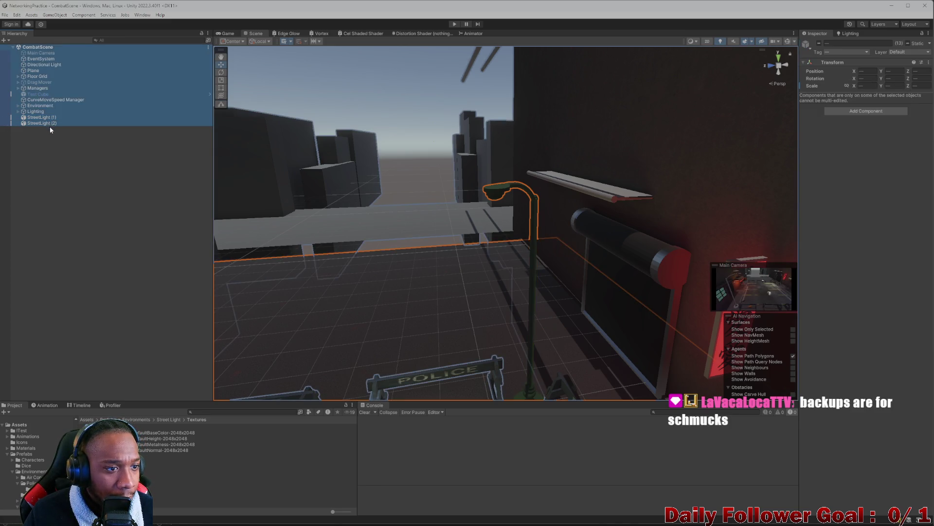
left_click(51, 118)
left_click(51, 124, "shift")
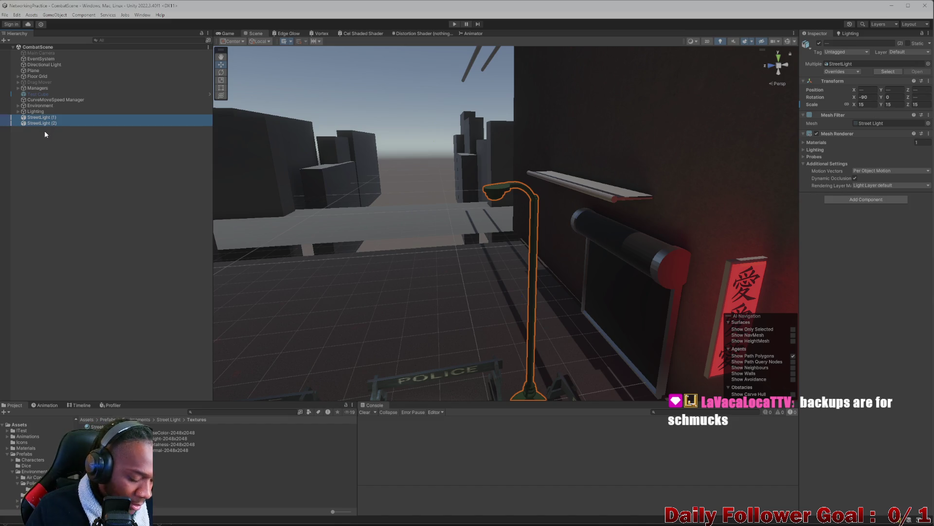
key("Delete")
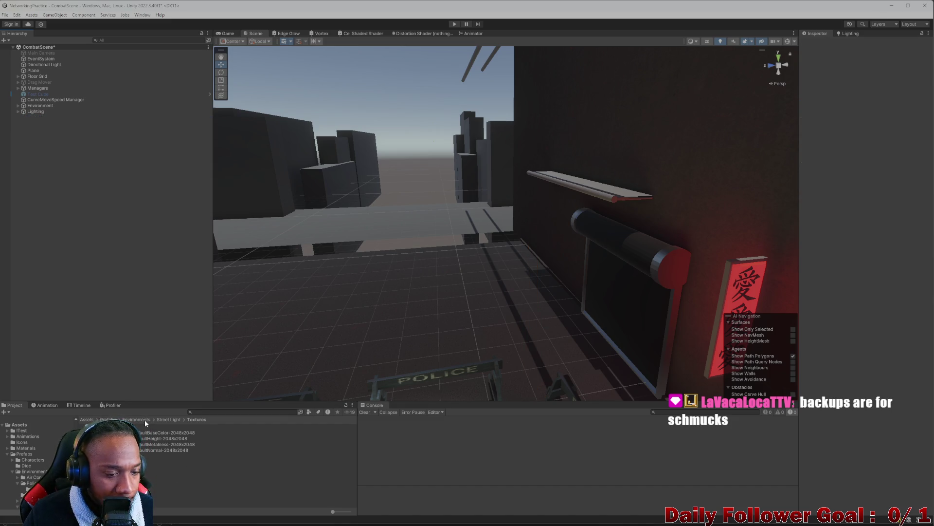
left_click(162, 419)
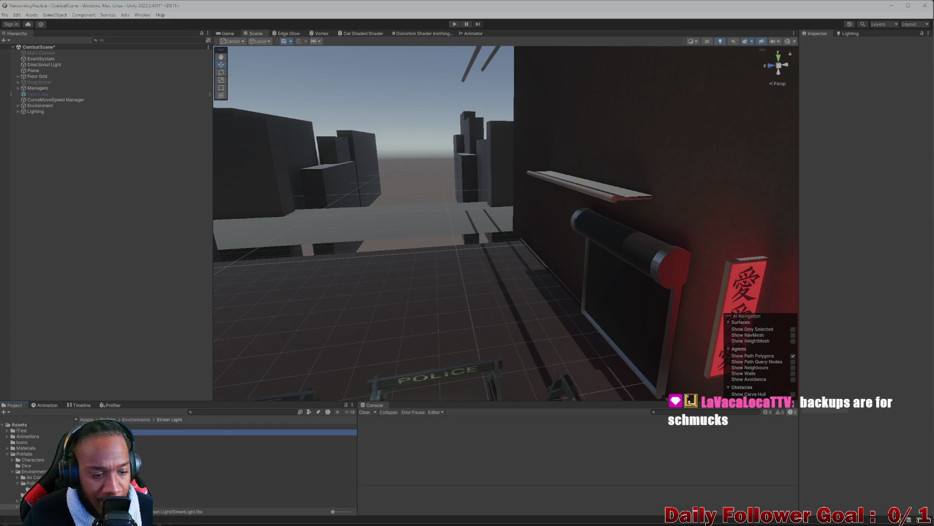
Permanently delete the Street Light folder from Assets/Prefabs/Environments
right_click(108, 431)
left_click(142, 253)
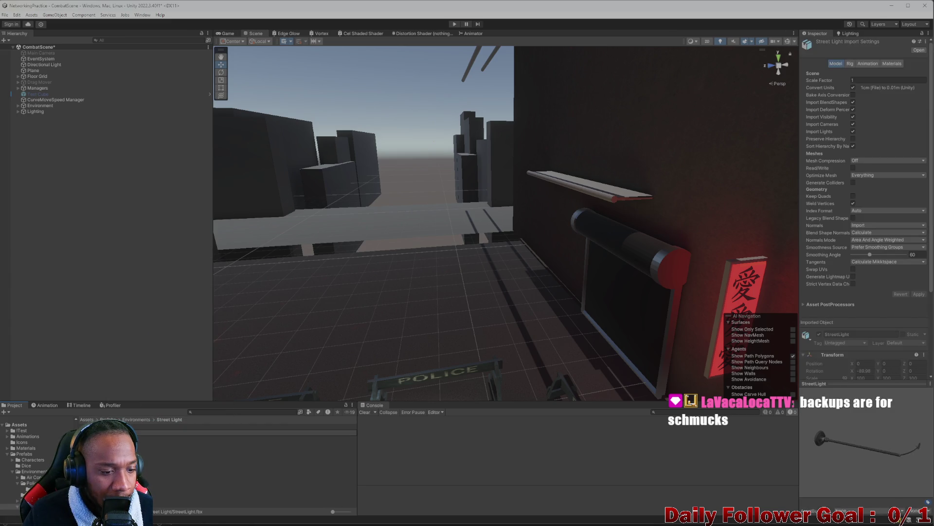
right_click(107, 433)
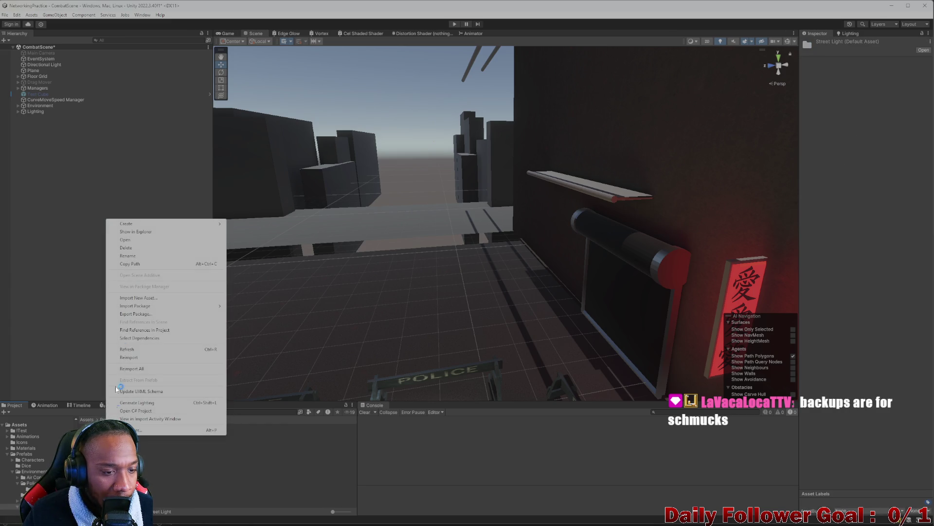
left_click(132, 248)
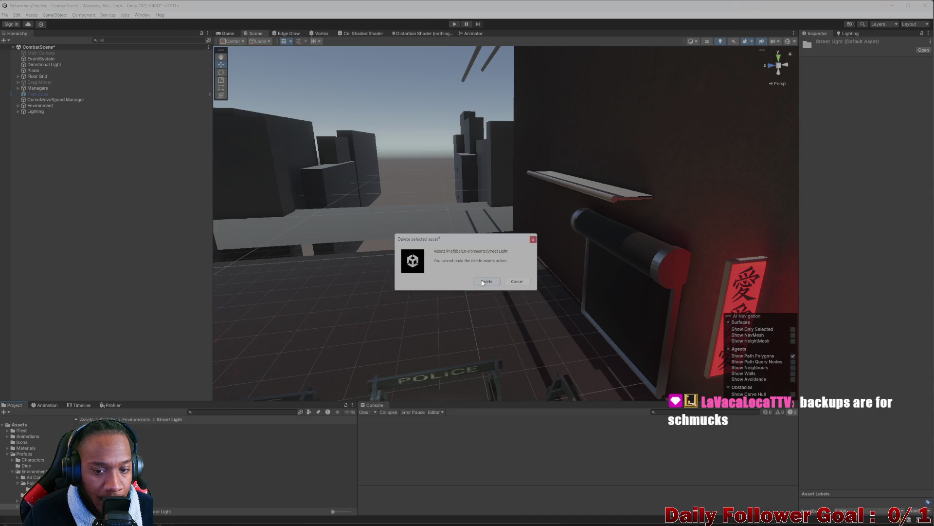
left_click(483, 283)
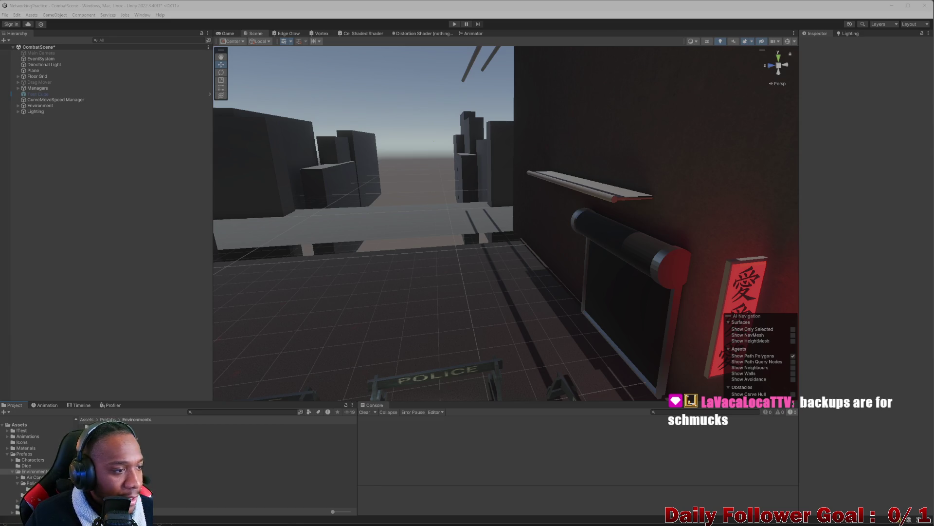
mouse_move(467, 525)
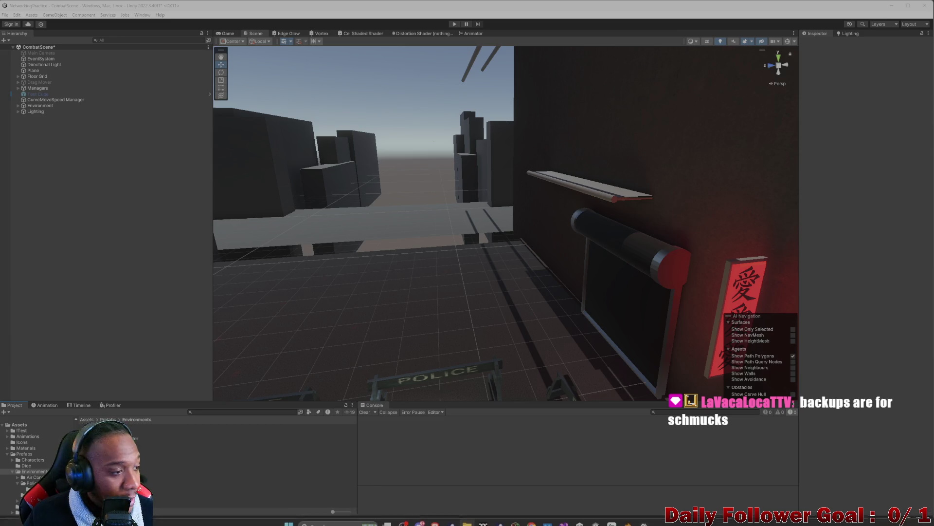
Place the StreetLight prefab in the alley with a uniform scale of 15
mouse_move(172, 505)
left_mouse_down()
mouse_move(317, 336)
mouse_move(325, 270)
mouse_move(157, 462)
mouse_move(514, 262)
left_mouse_up()
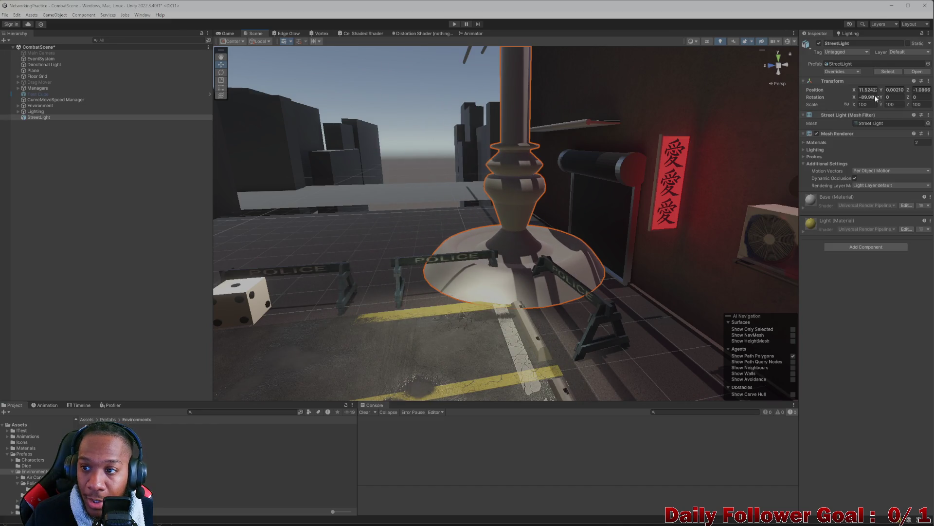
left_click(871, 104)
key("BackSpace")
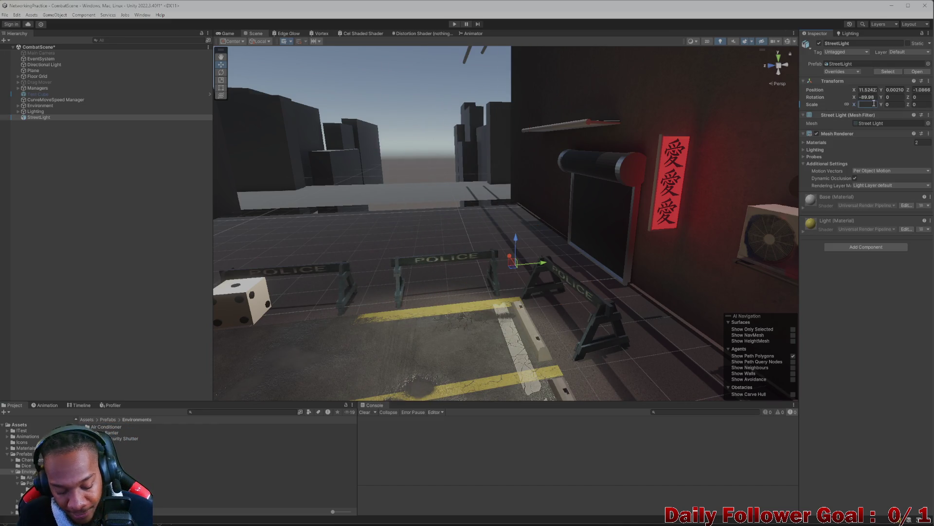
type("15")
key("Return")
Move the street light beside the shutter and rotate it about 37 degrees
left_click_drag(381, 202, 486, 278)
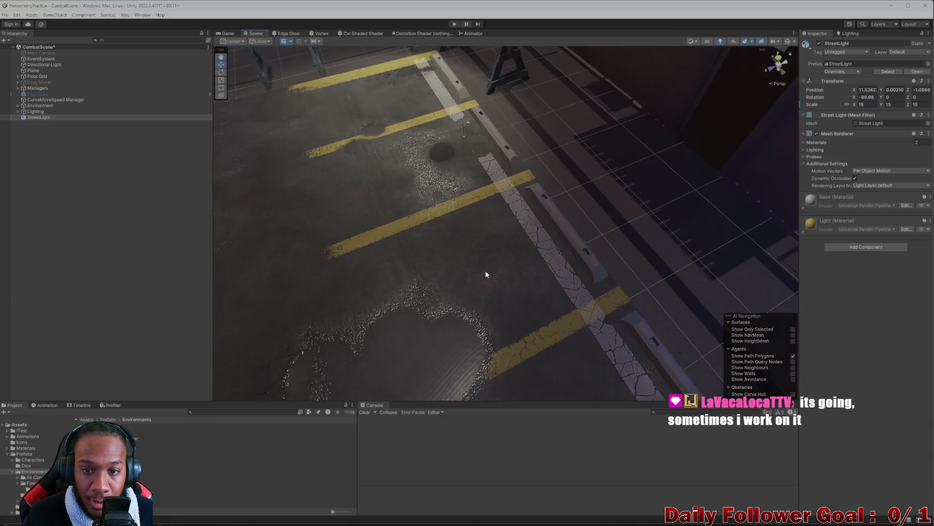
key("f")
mouse_move(504, 186)
left_mouse_down()
mouse_move(517, 189)
mouse_move(522, 203)
mouse_move(493, 206)
mouse_move(511, 214)
mouse_move(511, 194)
mouse_move(484, 200)
left_mouse_up()
key("r")
key("e")
key("w")
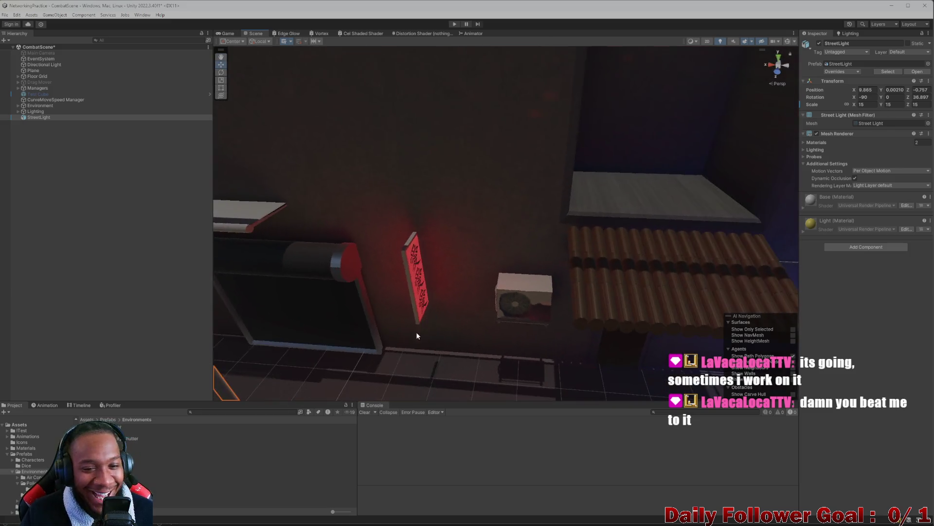
mouse_move(416, 331)
left_mouse_down()
mouse_move(518, 169)
mouse_move(537, 266)
mouse_move(525, 195)
mouse_move(515, 192)
mouse_move(544, 183)
mouse_move(580, 133)
mouse_move(540, 271)
mouse_move(494, 357)
left_mouse_up()
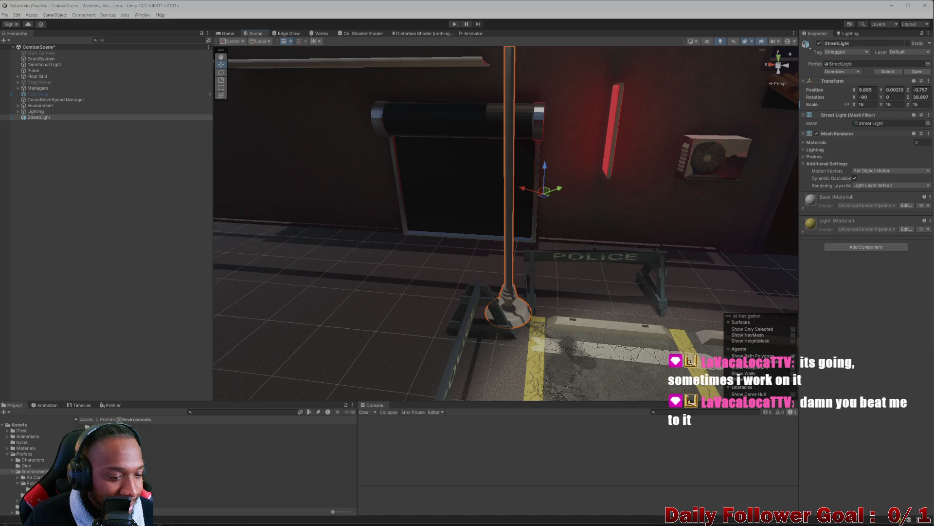
Create a Street Lights folder inside Assets > Prefabs > Environments and open it
left_click(167, 468)
left_click(108, 420)
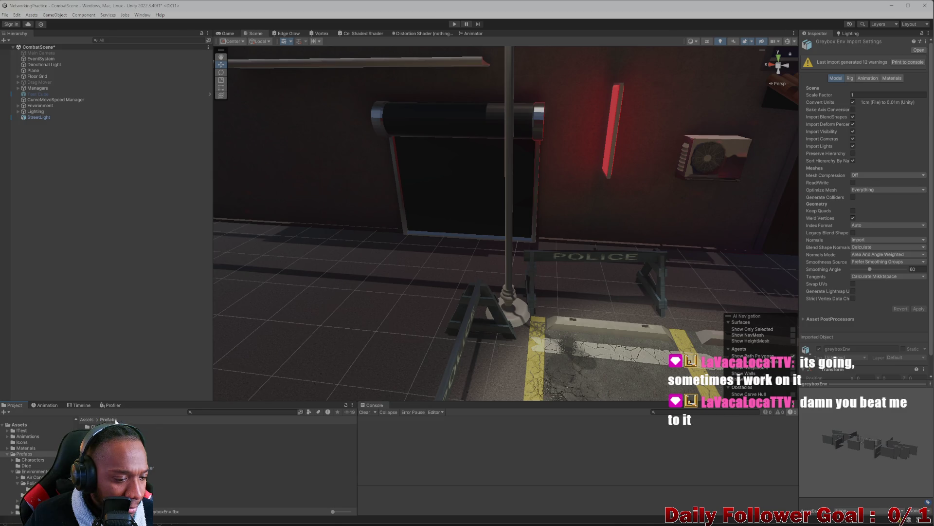
double_click(100, 438)
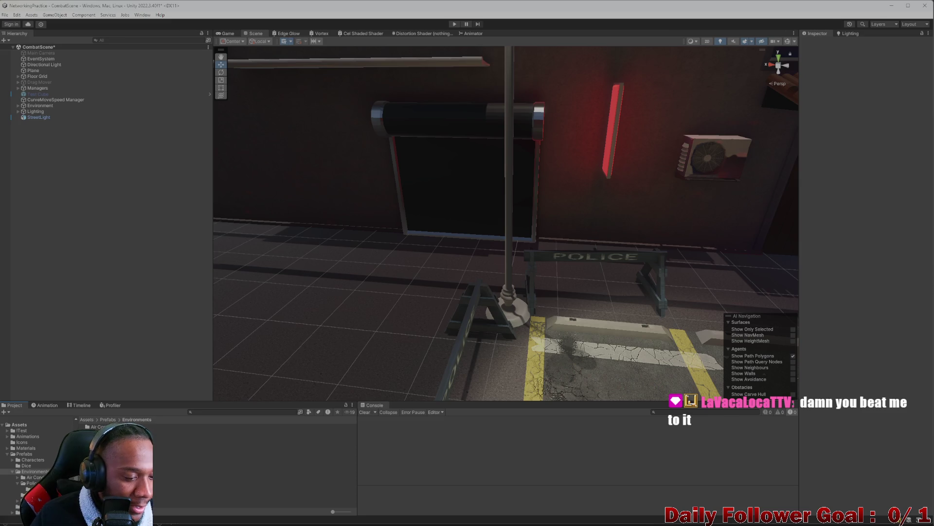
scroll(34, 462, "down", 5)
right_click(147, 452)
mouse_move(196, 291)
left_click(297, 139)
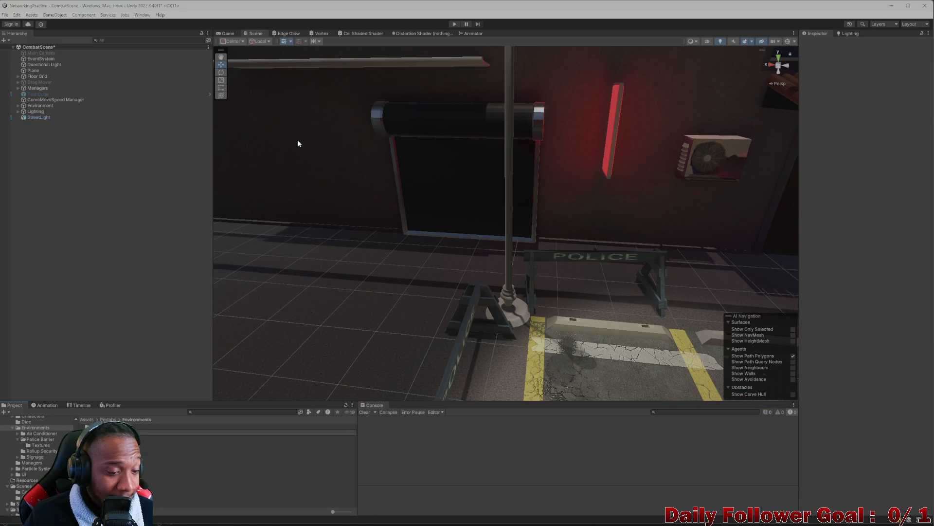
key("Return")
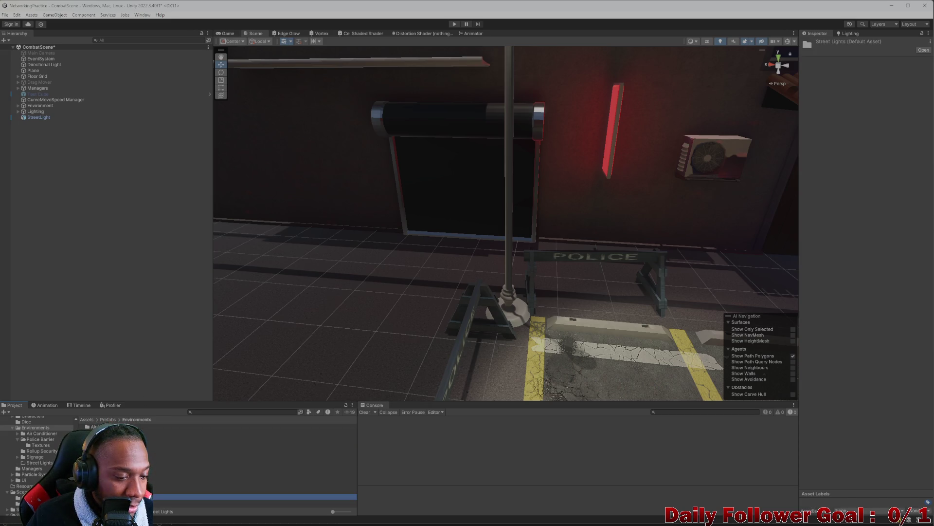
double_click(195, 450)
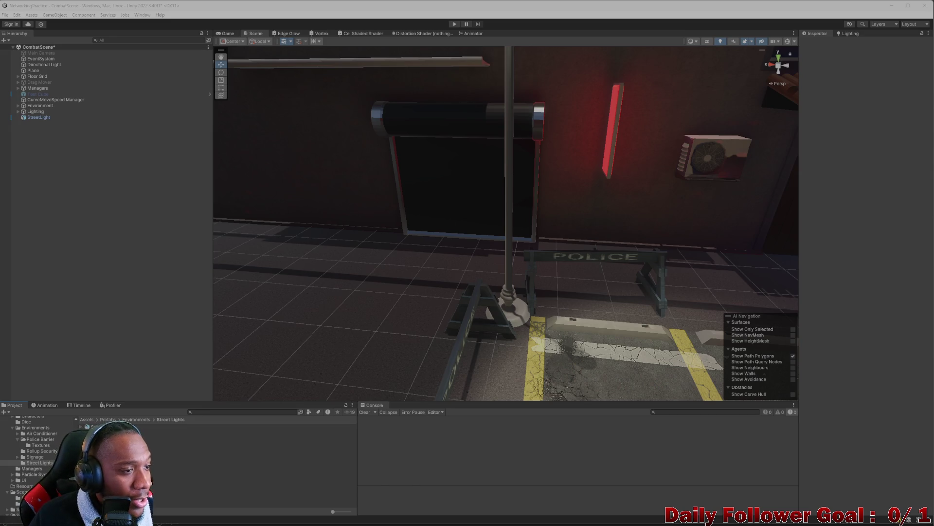
mouse_move(297, 524)
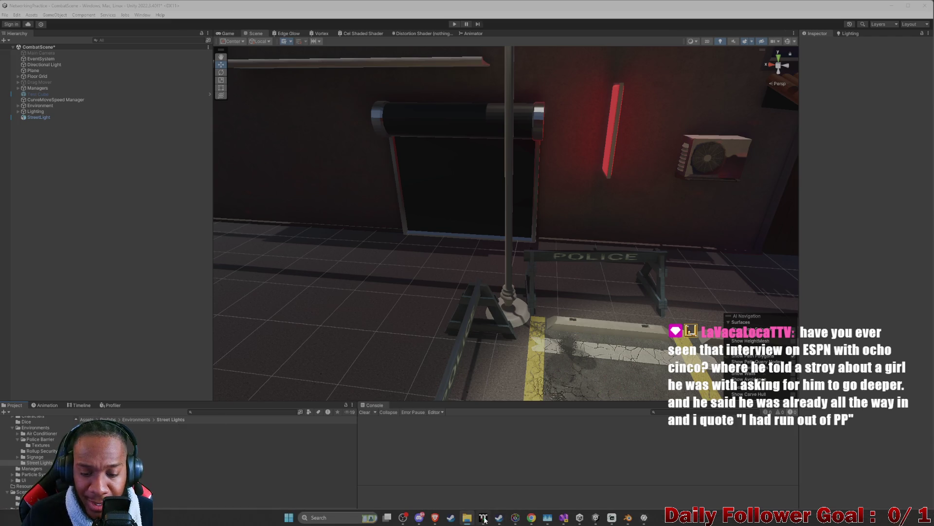
Open the StreetLight's Image and Data Output export and set the resolution to 256 x 256
left_click(632, 522)
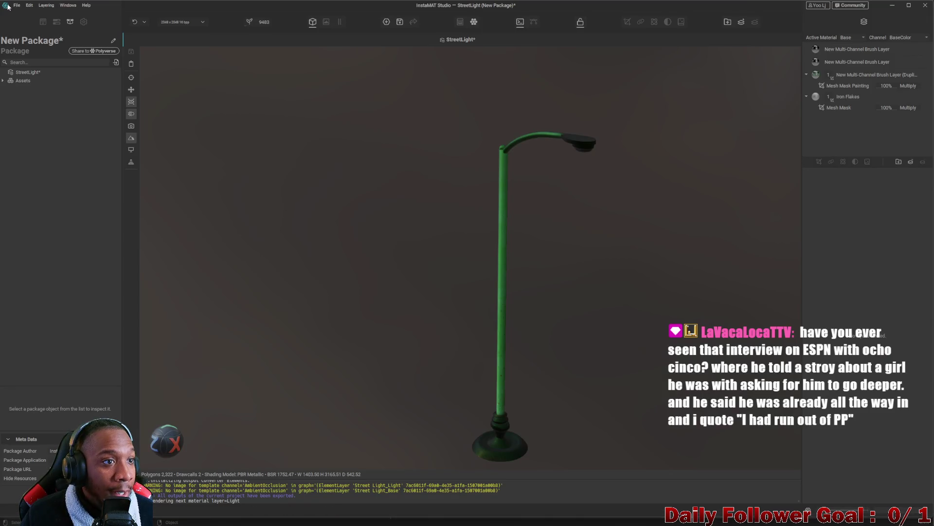
left_click(17, 5)
left_click(65, 156)
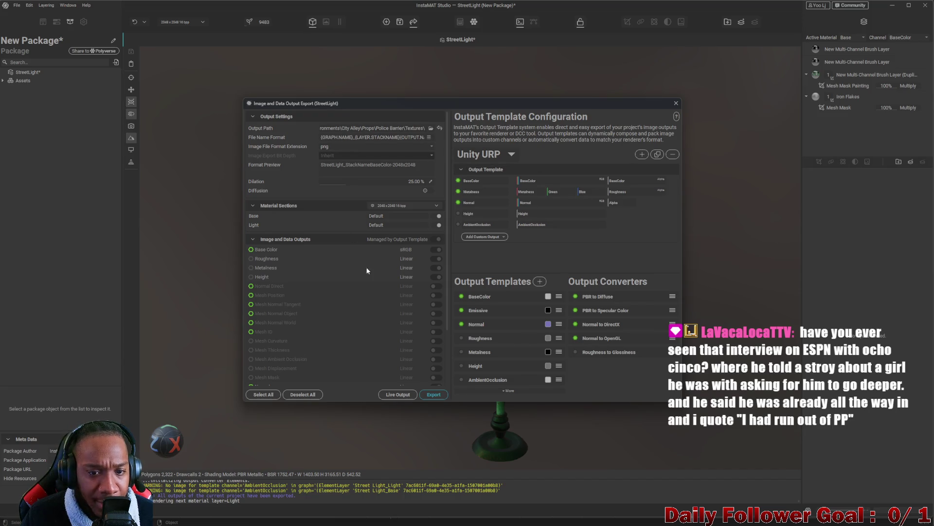
left_click(414, 205)
left_click(412, 235)
left_click(394, 214)
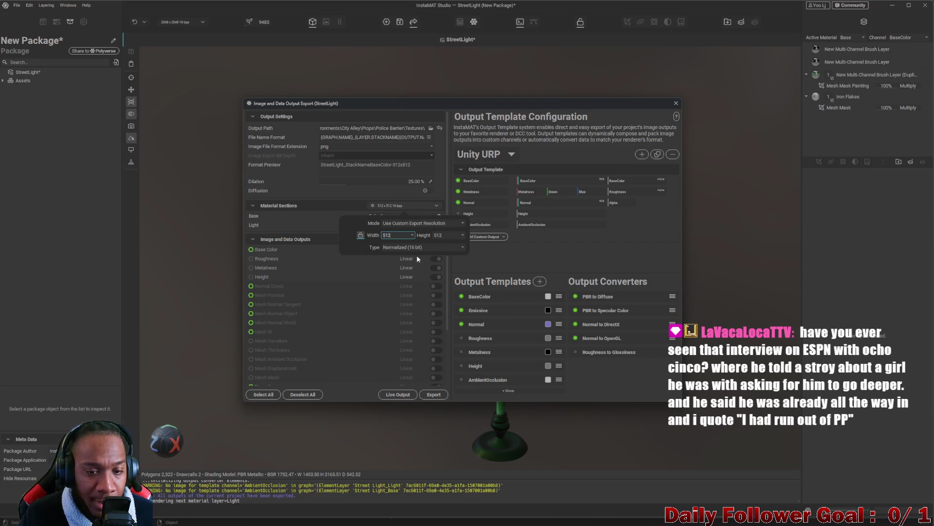
left_click(412, 236)
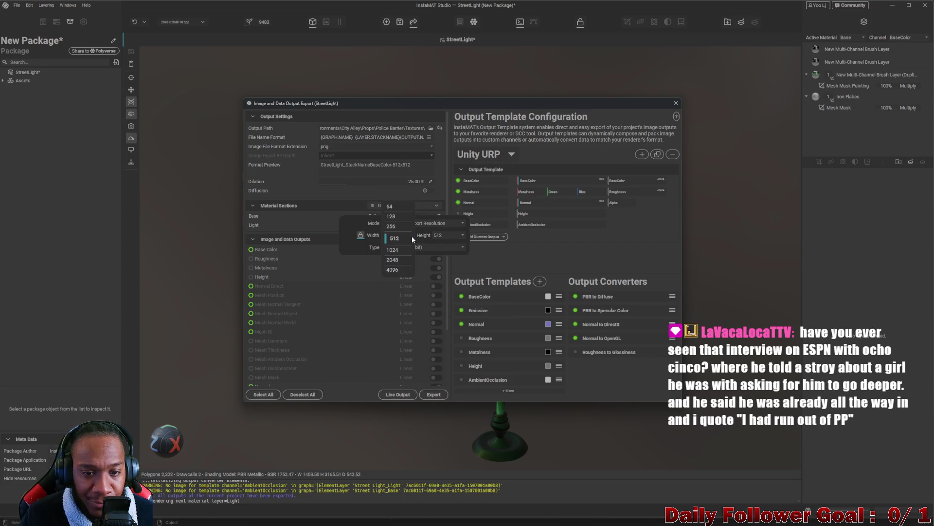
left_click(398, 229)
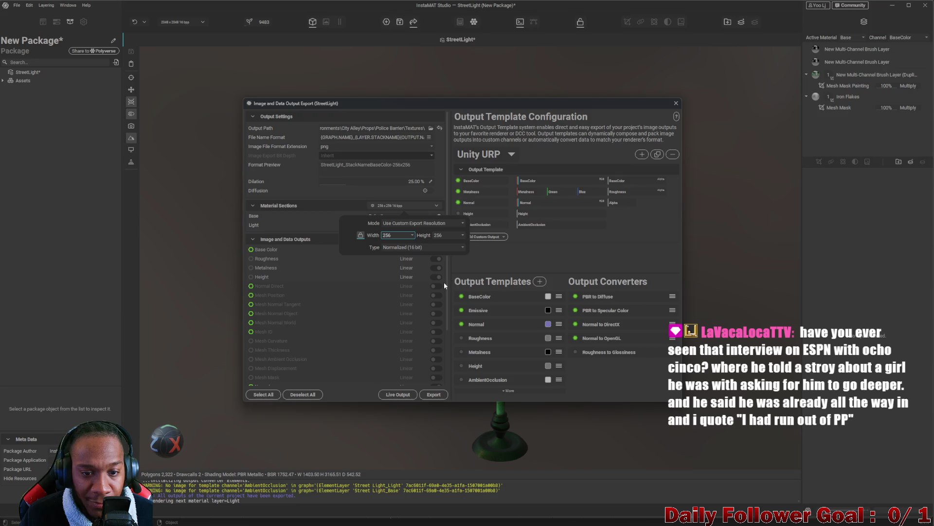
Browse the output path to NetworkingPractice/Assets/Prefabs/Environments/Street Lights
left_click(540, 262)
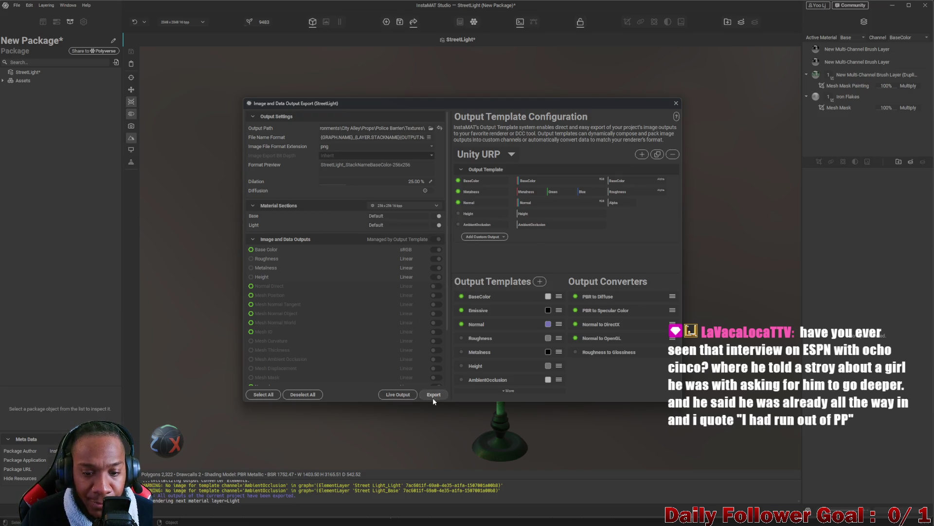
left_click(430, 128)
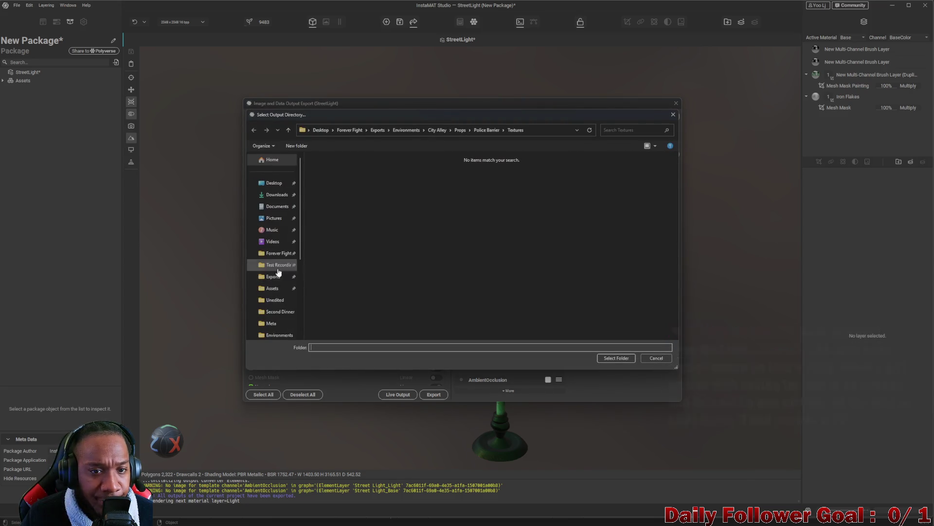
scroll(273, 263, "down", 3)
scroll(292, 262, "down", 3)
left_click(283, 275)
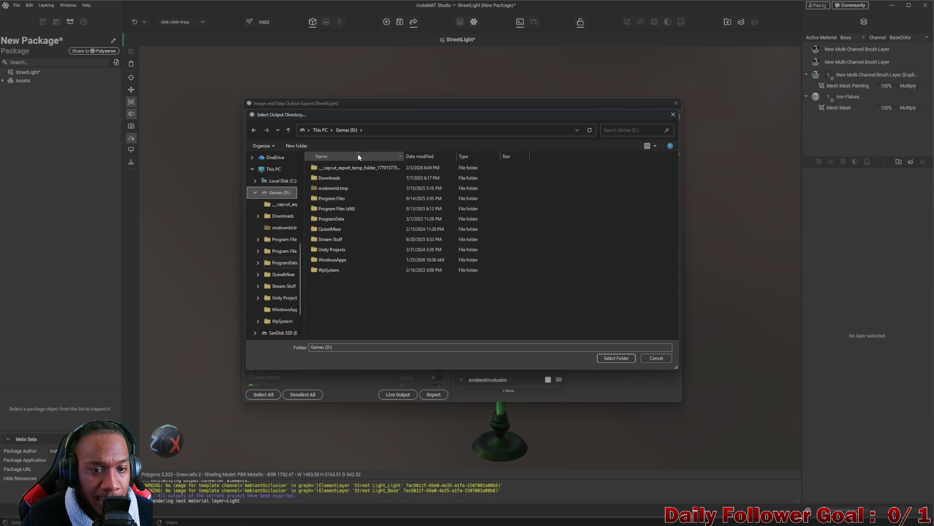
double_click(339, 209)
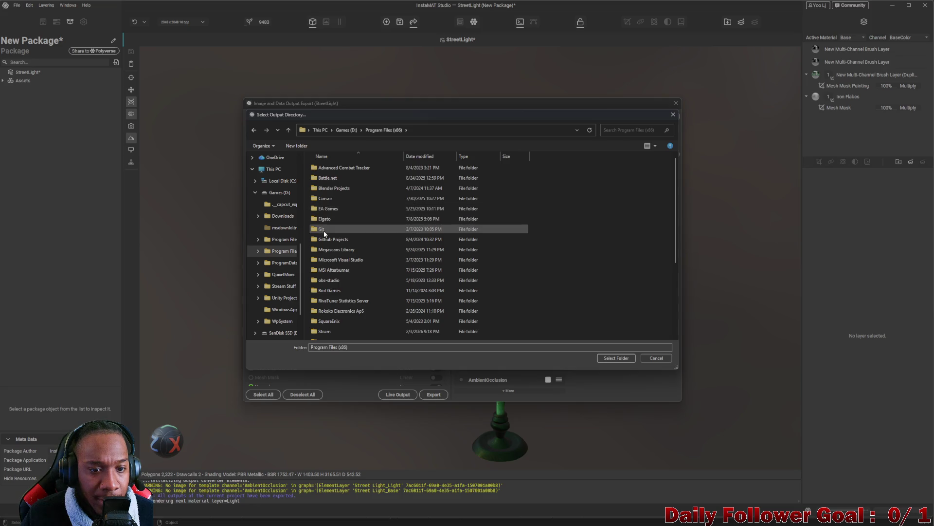
double_click(330, 239)
double_click(338, 178)
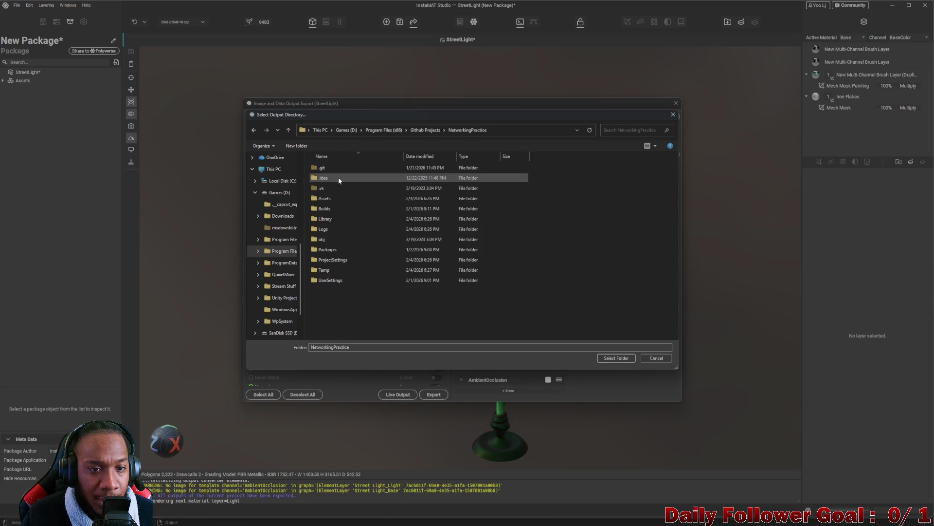
double_click(335, 199)
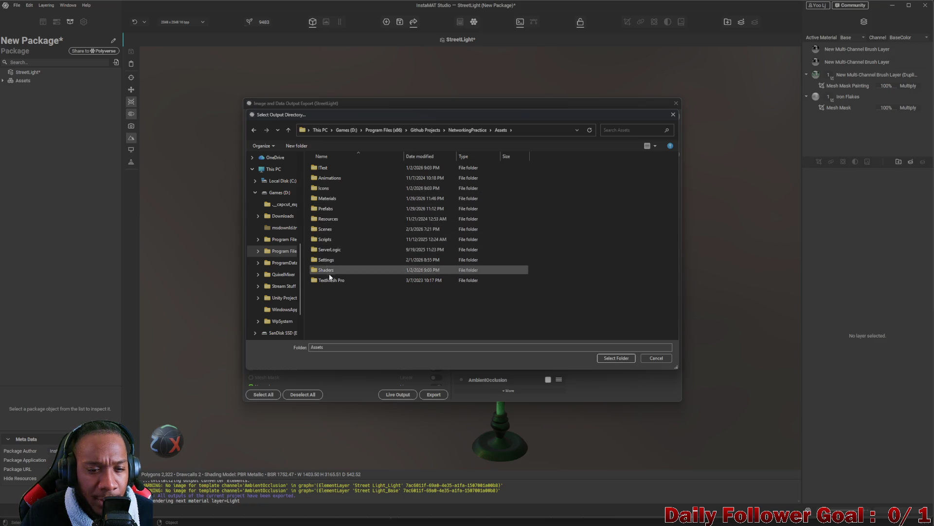
double_click(333, 210)
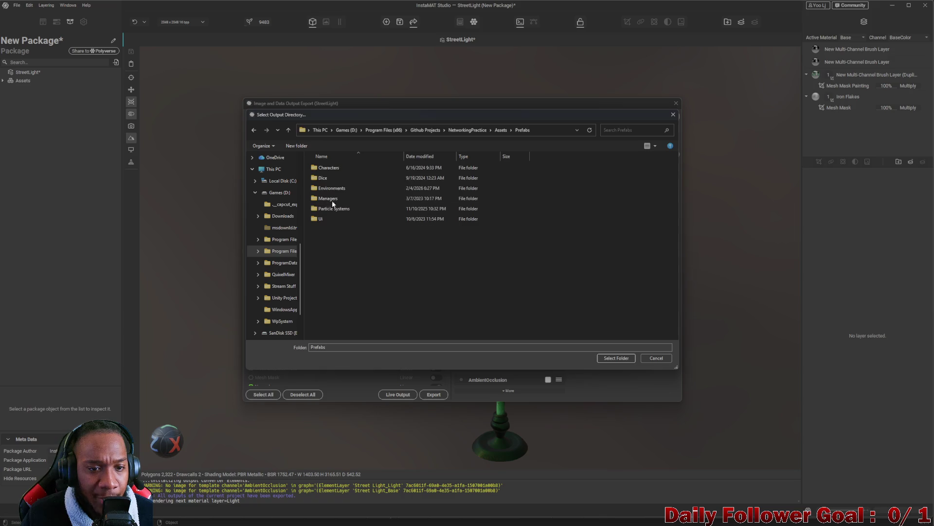
double_click(336, 188)
double_click(329, 209)
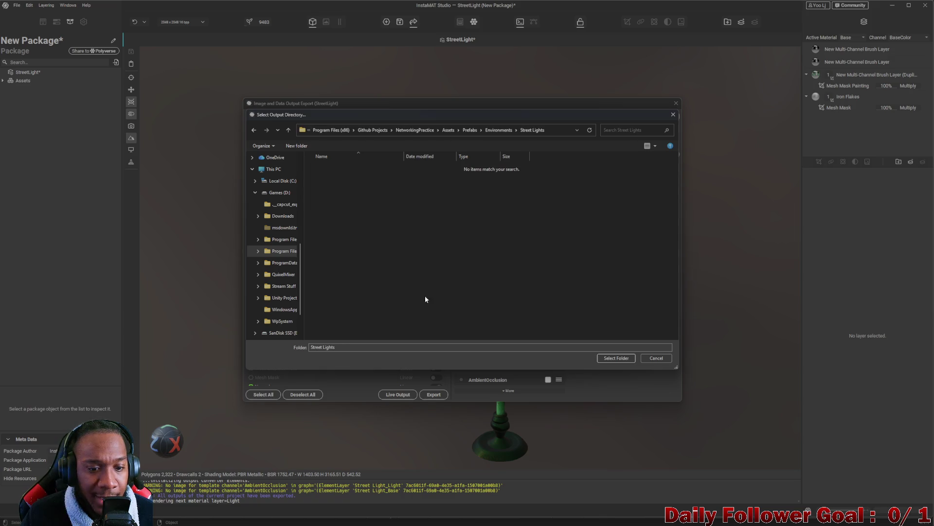
Export the StreetLight outputs into the Street Lights folder and return to Unity
left_click(616, 357)
left_click(432, 394)
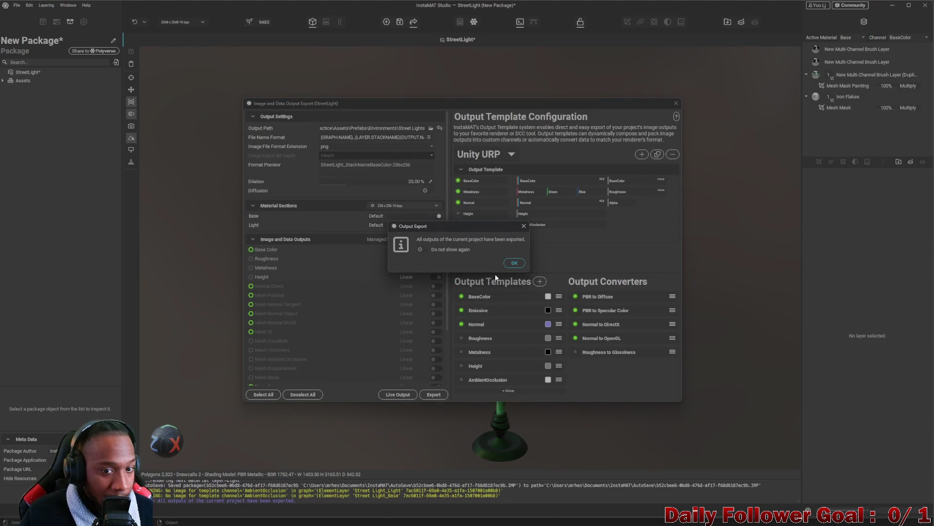
left_click(514, 263)
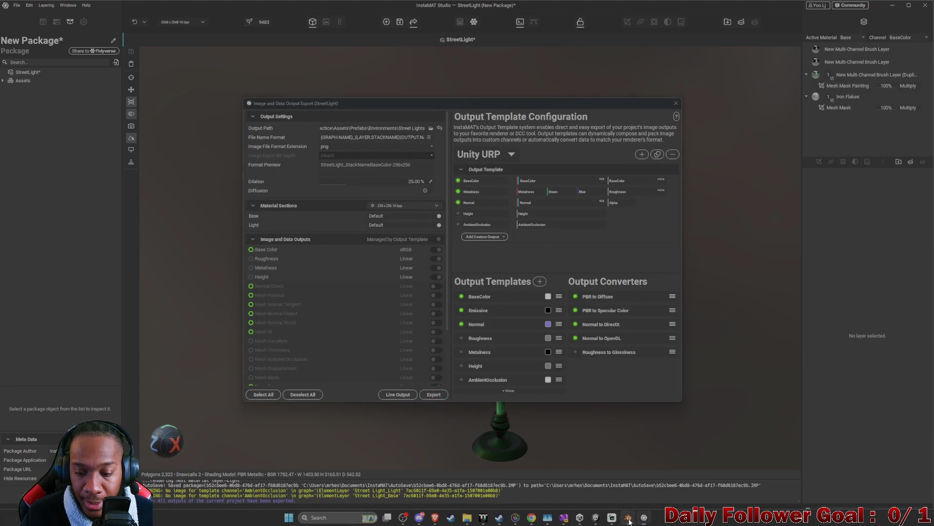
left_click(621, 523)
left_click(596, 516)
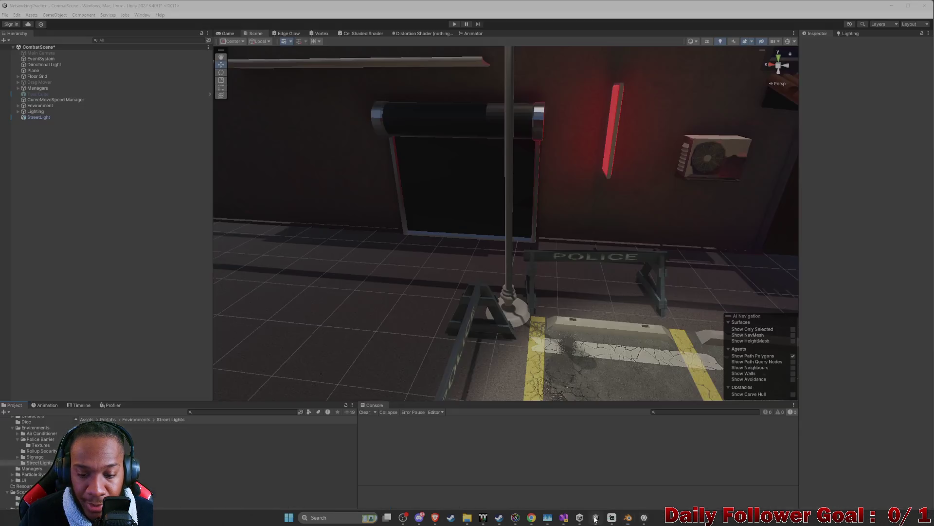
Inspect the imported StreetLight textures in the Street Lights folder
left_click(159, 432)
left_click(158, 456)
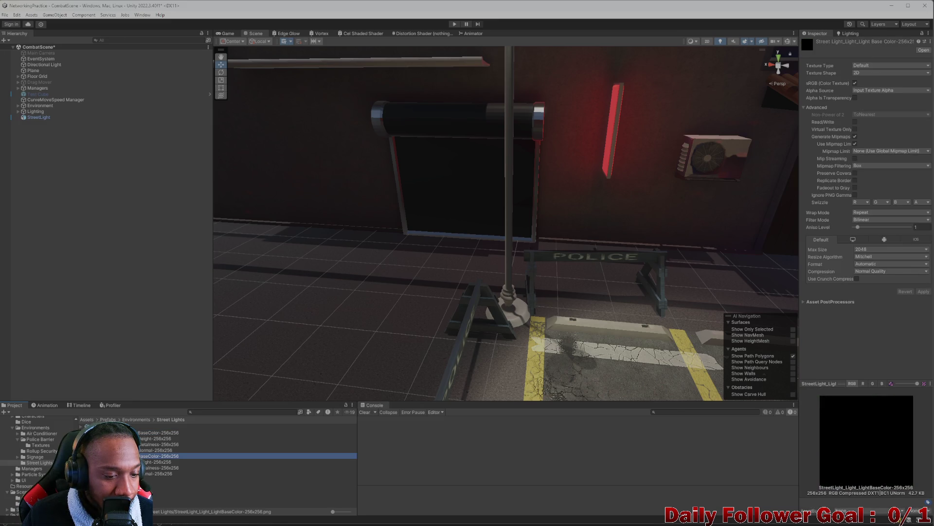
left_click(158, 461)
left_click(158, 468)
left_click(158, 433)
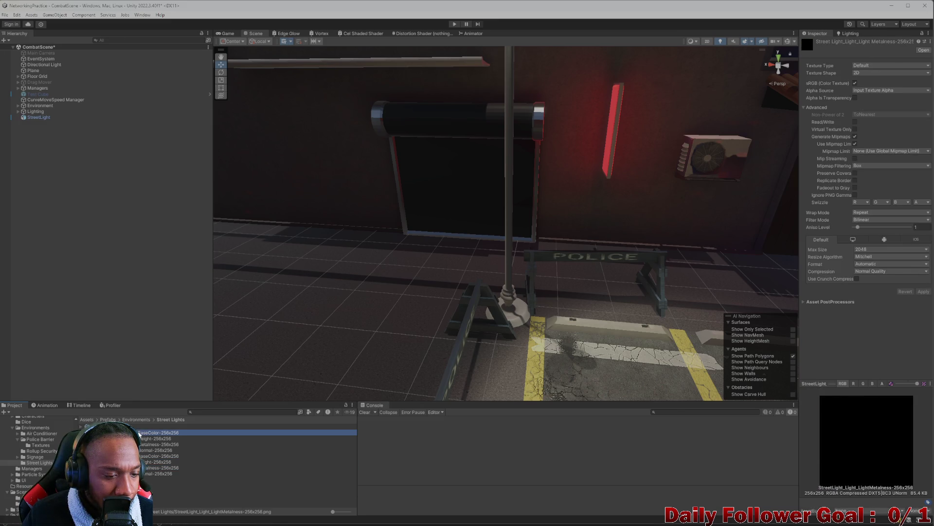
left_click(158, 467)
left_click(158, 462)
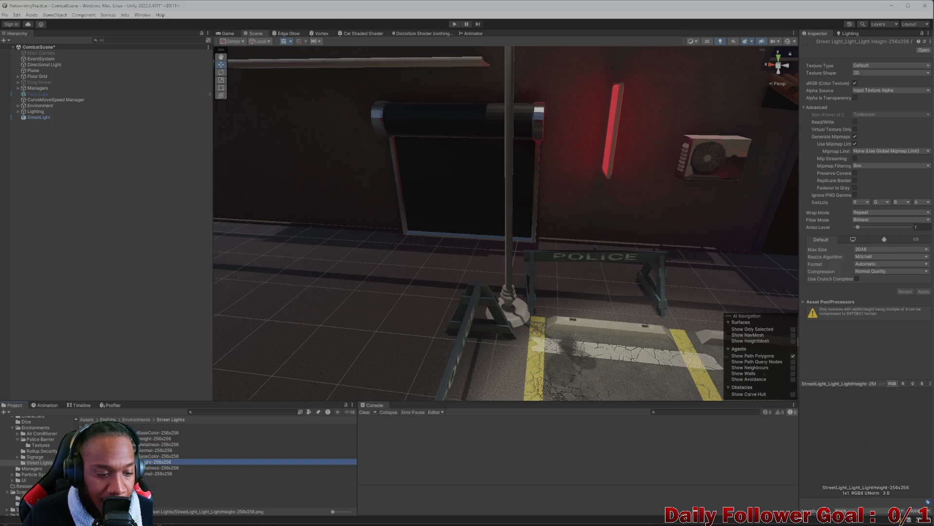
left_click(158, 456)
left_click(158, 432)
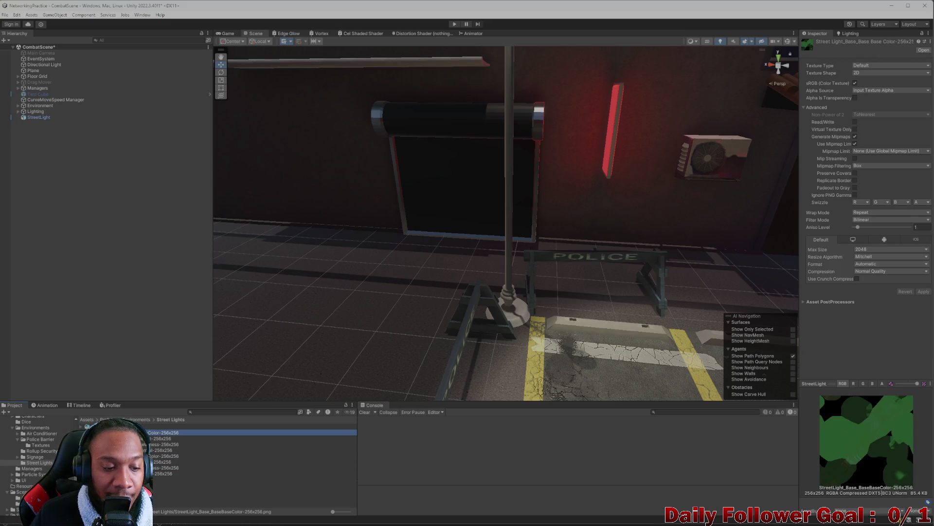
left_click(158, 438)
left_click(158, 432)
left_click(158, 438)
Delete the four StreetLight_Light textures (base colour, metalness, normal, height)
key("Down")
key("Down")
key("Down")
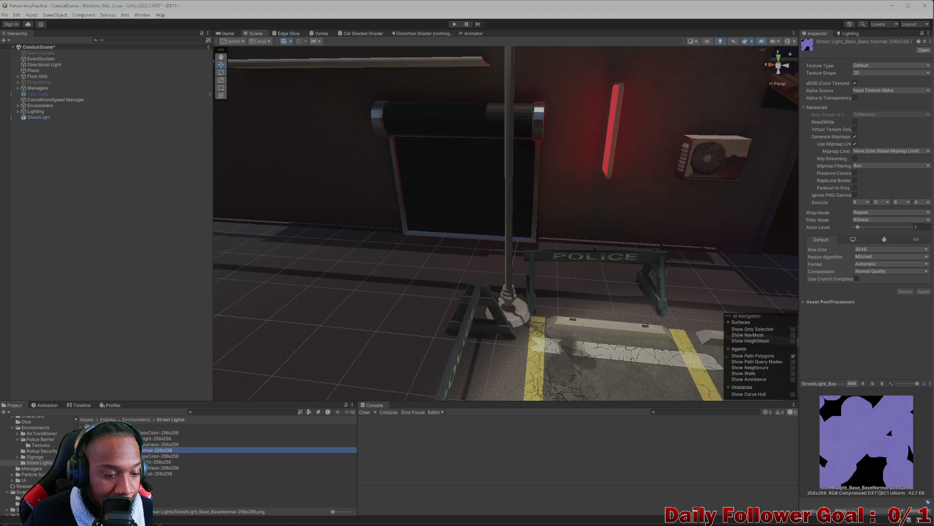
left_click(158, 473)
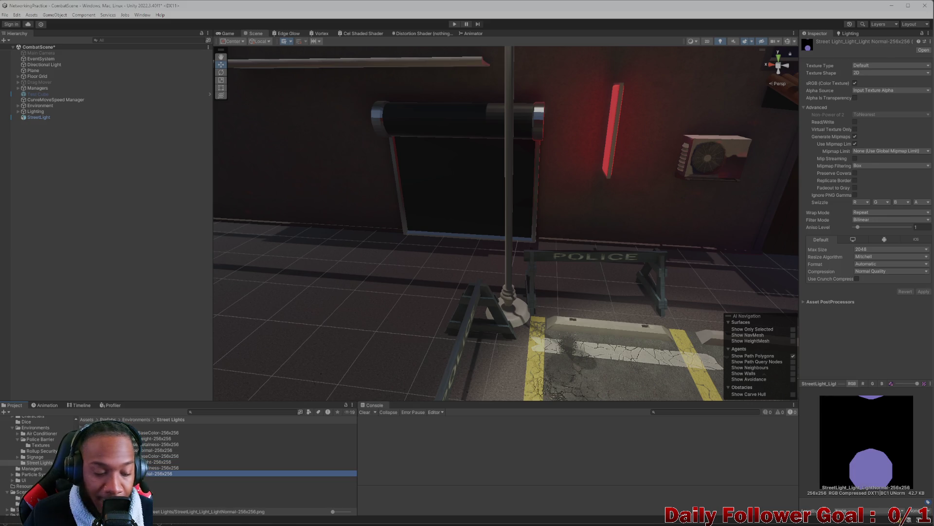
key("shift+Up")
key("shift+Up")
key("shift+Up")
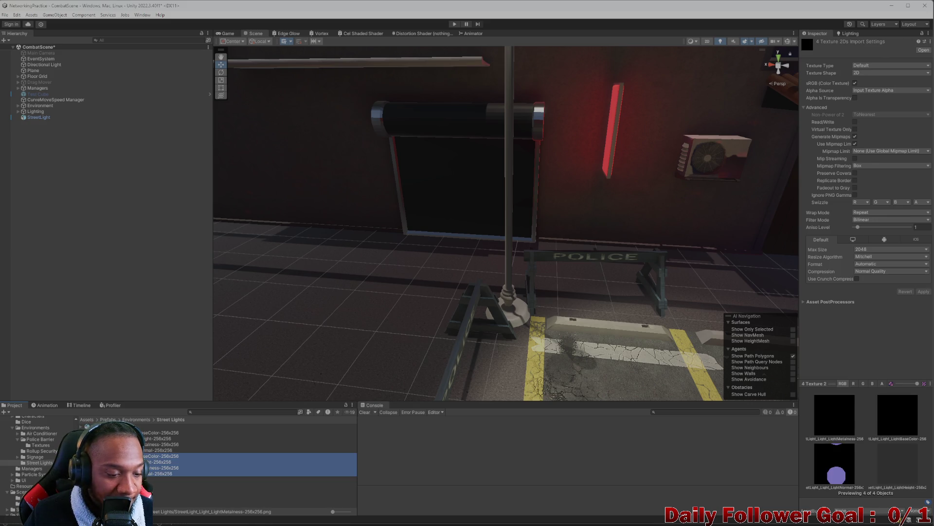
key("Delete")
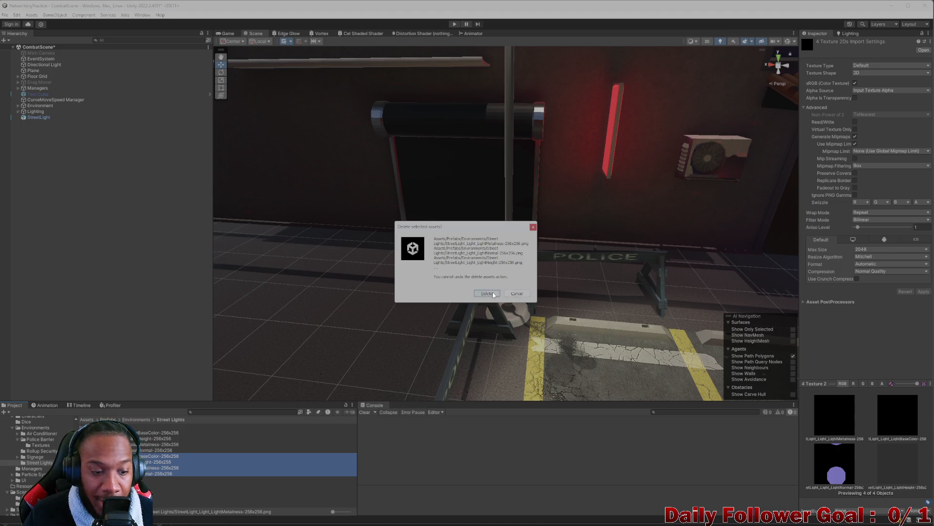
left_click(487, 294)
right_click(144, 462)
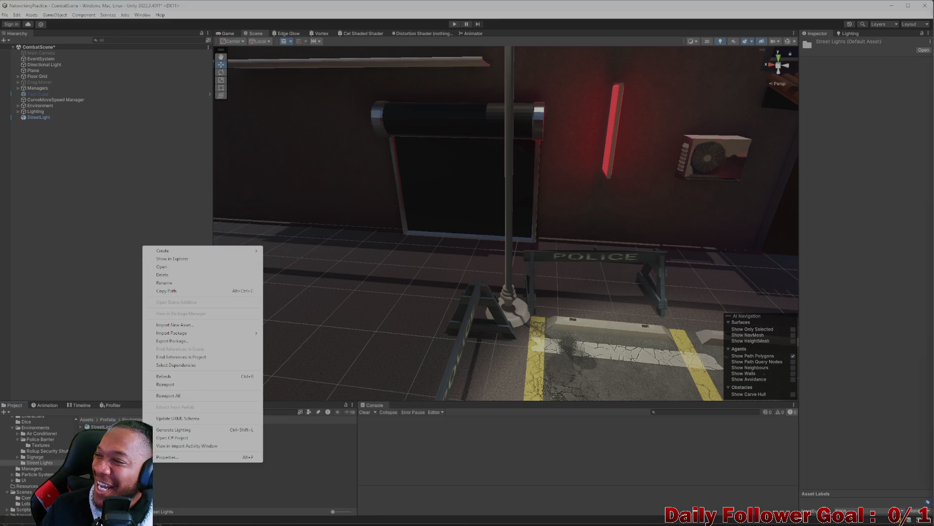
Create Street Light_MAT and fill its base colour (camo), height, metallic and normal maps
key("Escape")
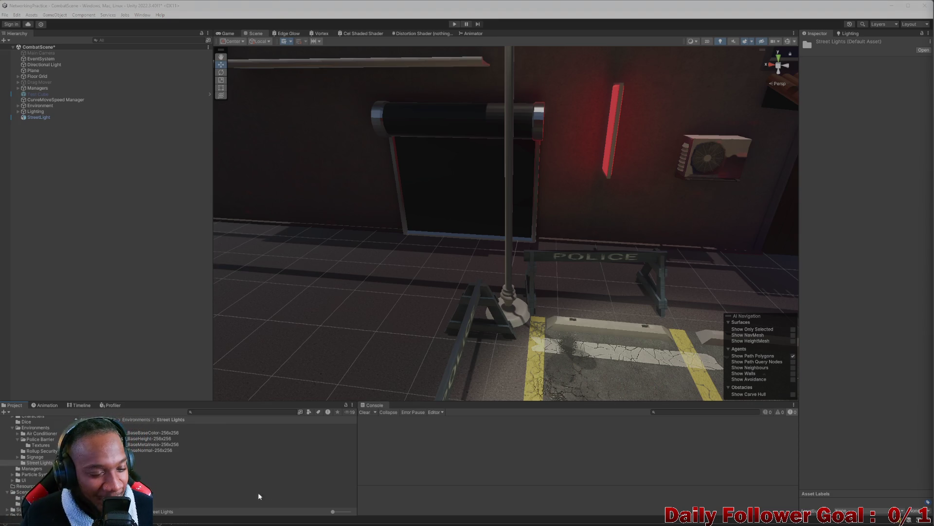
right_click(129, 465)
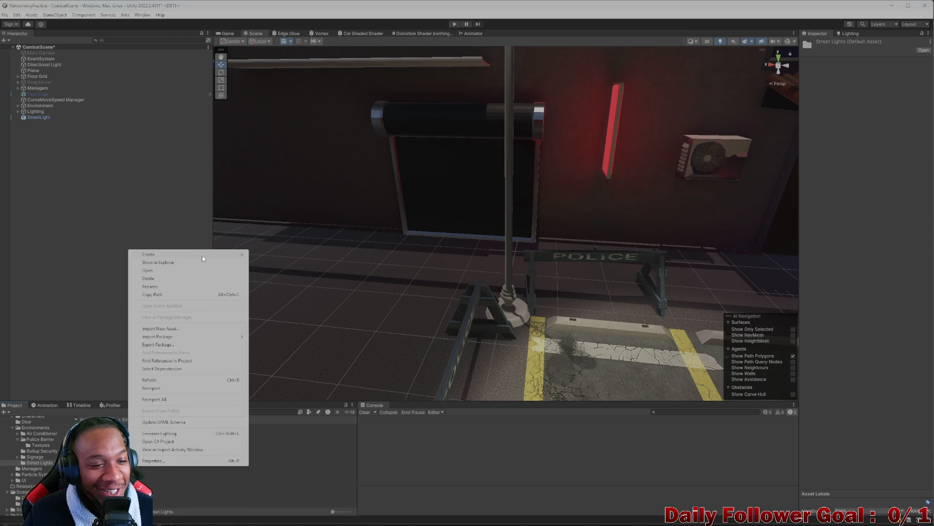
mouse_move(202, 257)
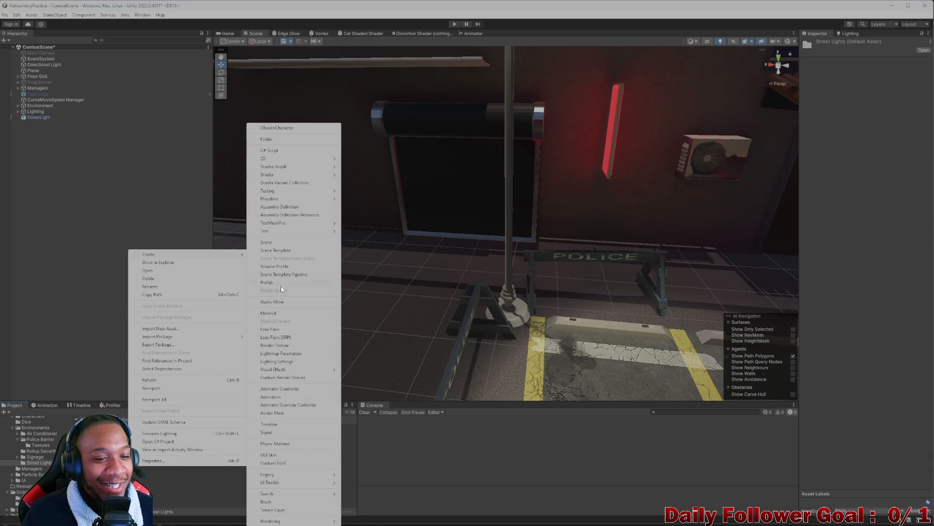
left_click(285, 314)
type("Street Light_MAT")
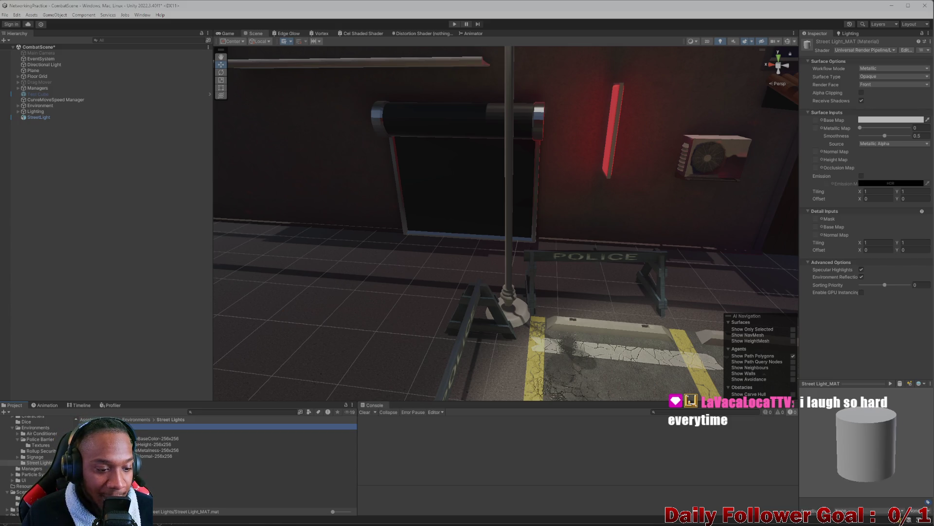
mouse_move(156, 438)
left_mouse_down()
mouse_move(730, 146)
mouse_move(815, 119)
left_mouse_up()
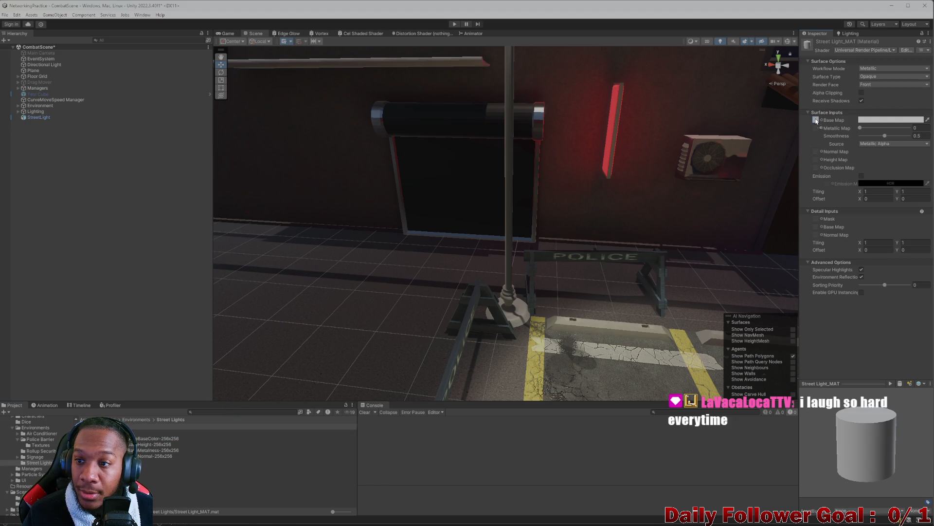
mouse_move(153, 444)
left_mouse_down()
mouse_move(487, 292)
mouse_move(818, 216)
mouse_move(816, 159)
left_mouse_up()
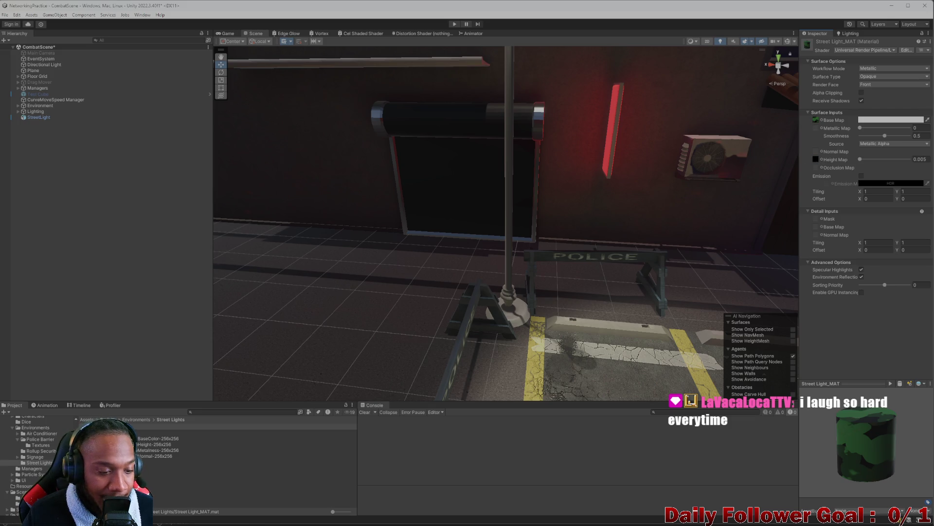
mouse_move(155, 449)
left_mouse_down()
mouse_move(438, 340)
mouse_move(805, 163)
mouse_move(819, 130)
left_mouse_up()
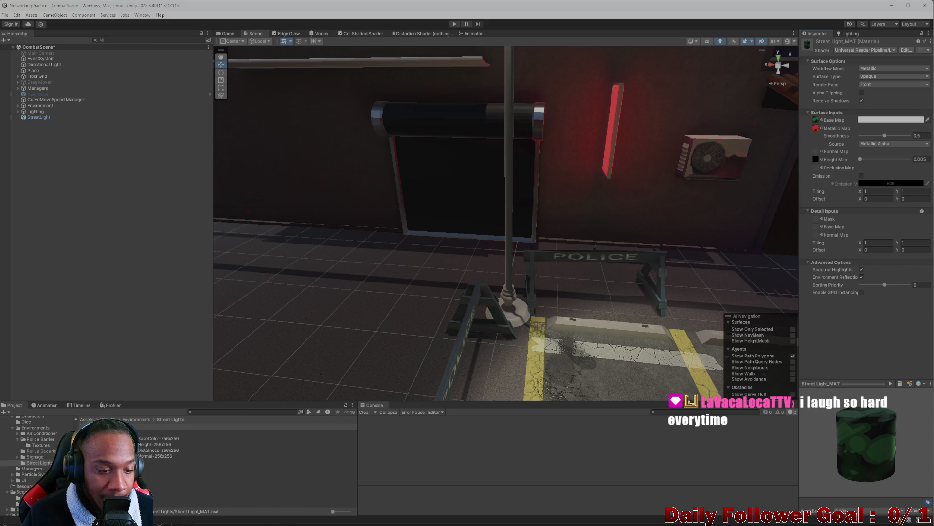
left_click_drag(658, 276, 817, 152)
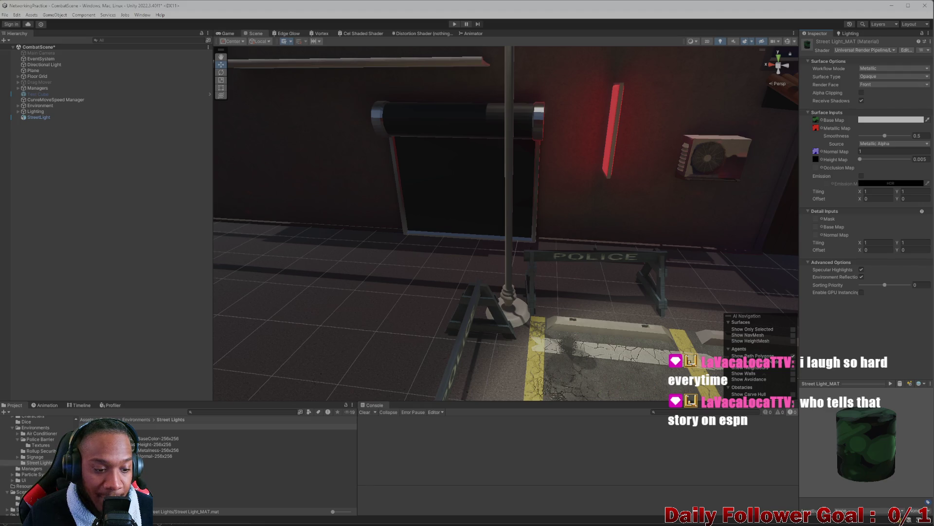
Apply Street Light_MAT to the lamp post, turning it green
left_click_drag(334, 302, 508, 307)
scroll(513, 267, "down", 3)
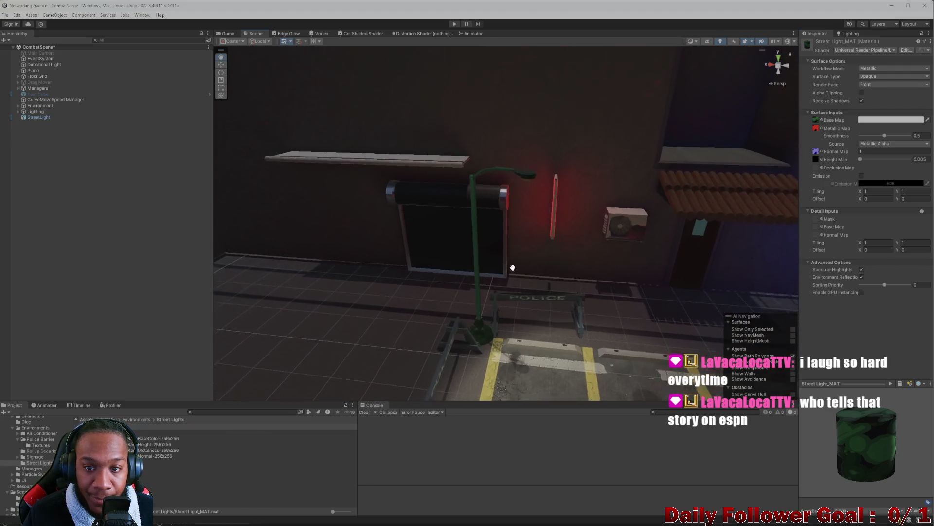
scroll(515, 265, "up", 3)
mouse_move(517, 264)
left_mouse_down()
mouse_move(501, 313)
mouse_move(507, 354)
mouse_move(436, 322)
mouse_move(431, 350)
mouse_move(375, 307)
mouse_move(393, 310)
mouse_move(401, 348)
left_mouse_up()
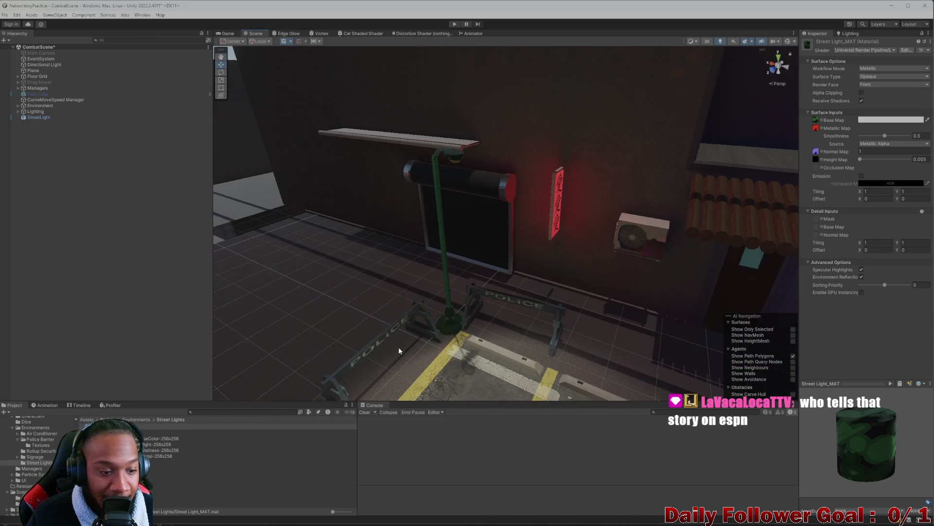
right_click(103, 482)
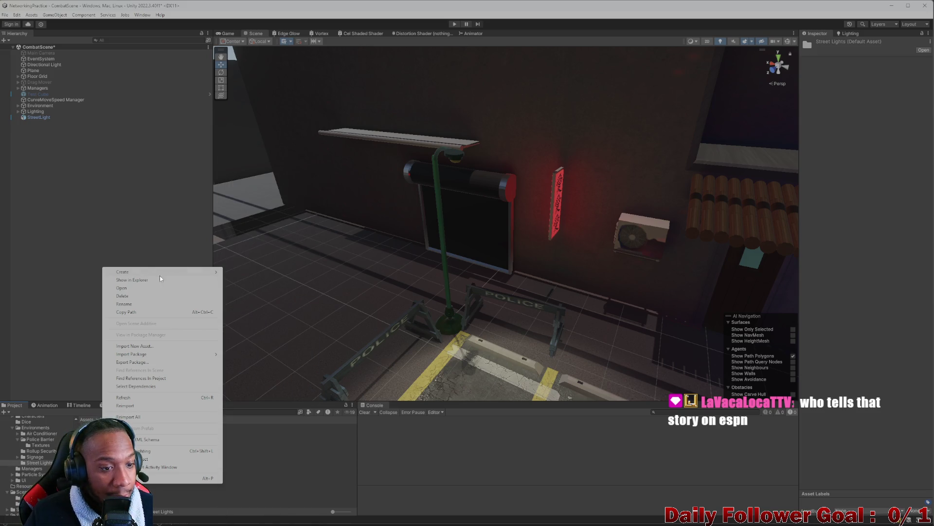
Create Street Light Bulb_MAT and switch its shader to Universal Render Pipeline > Unlit
mouse_move(172, 273)
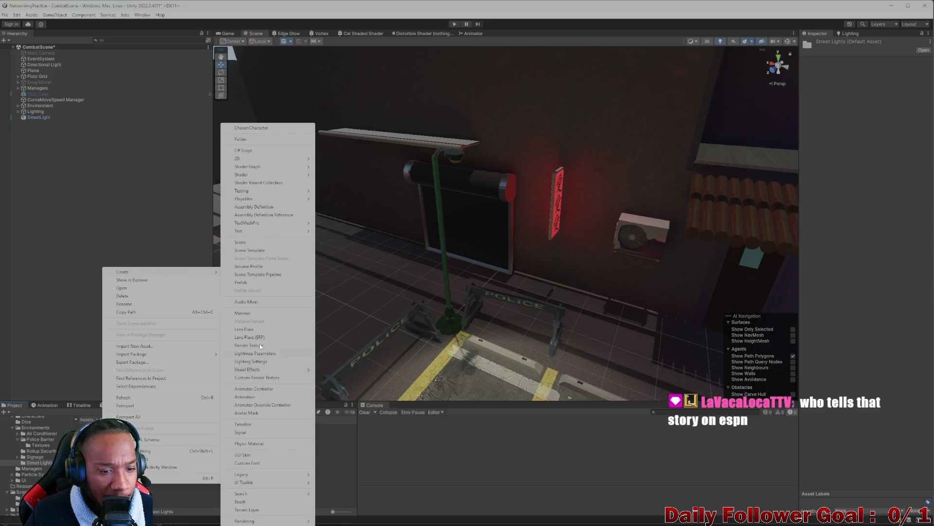
left_click(243, 313)
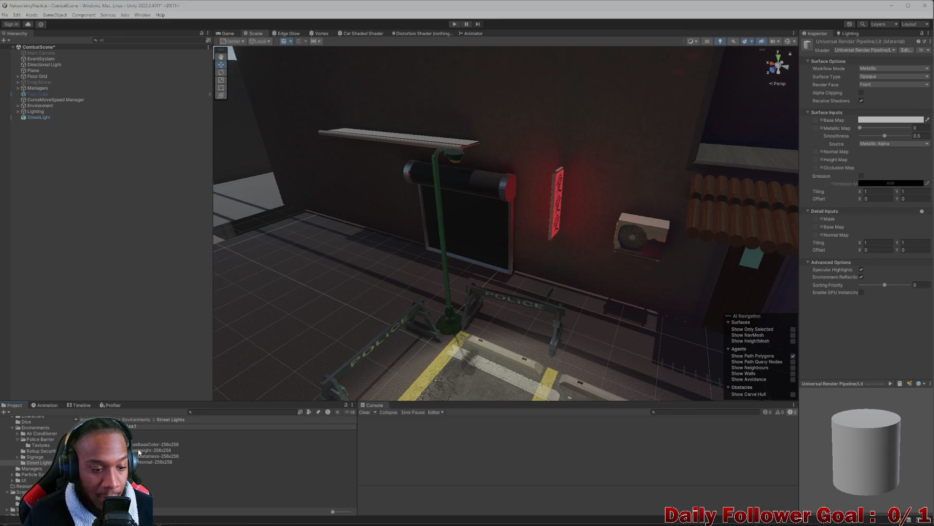
left_click(132, 426)
left_click(864, 51)
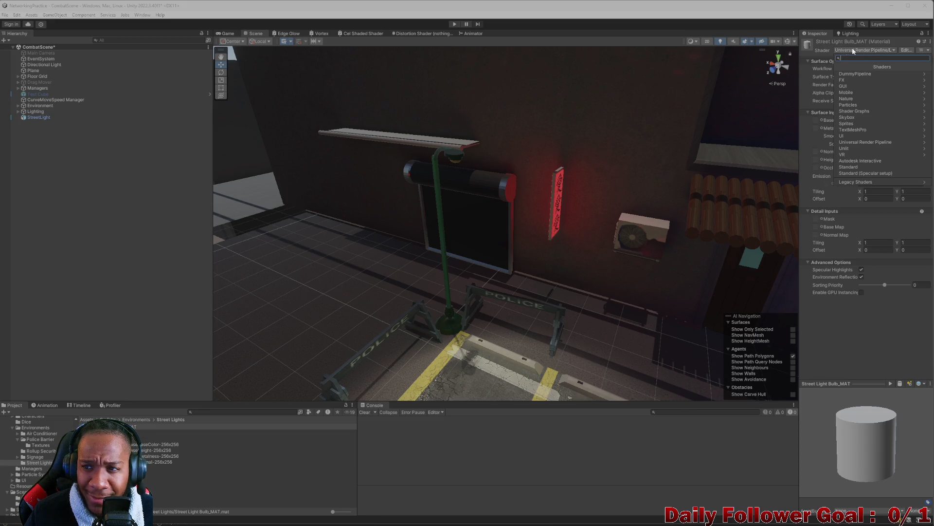
left_click(825, 42)
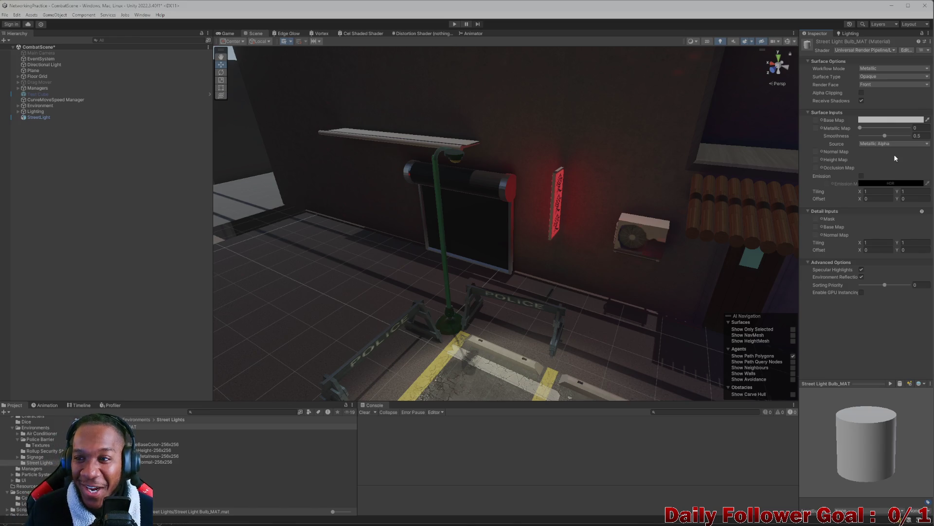
left_click(867, 50)
left_click(864, 136)
left_click(837, 67)
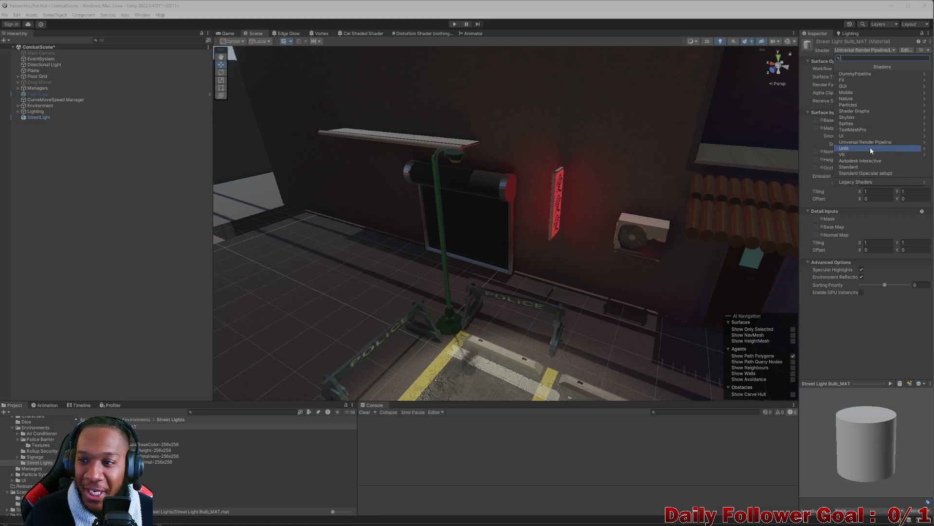
left_click(921, 142)
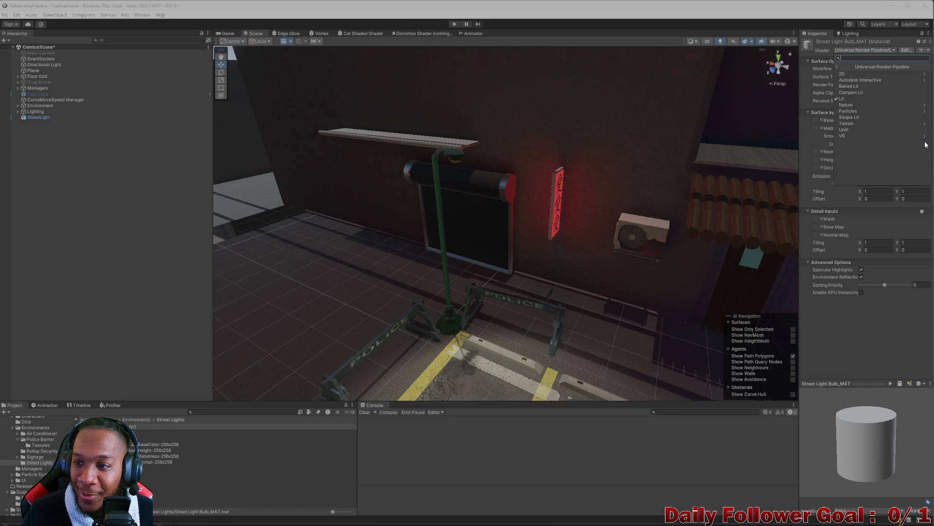
left_click(852, 127)
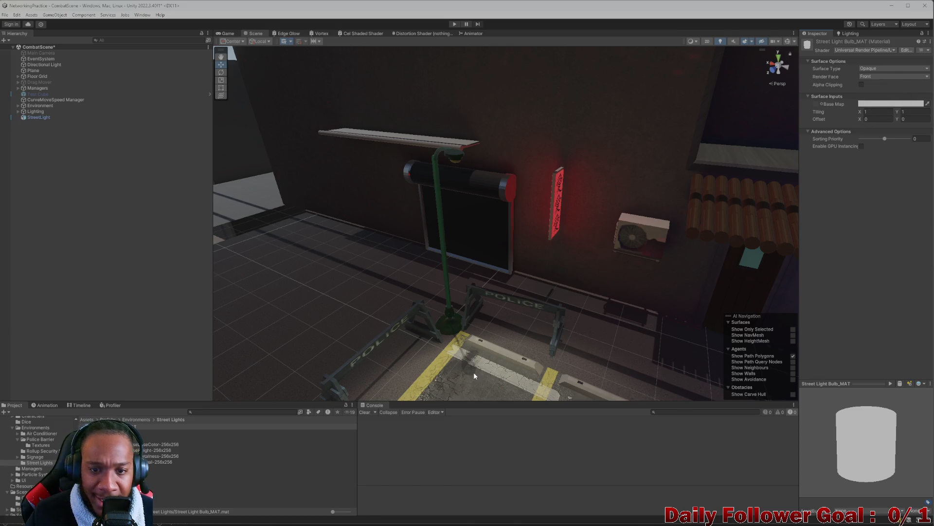
Give the bulb material a pale cream-yellow base colour
mouse_move(340, 291)
left_mouse_down()
mouse_move(453, 199)
mouse_move(438, 260)
mouse_move(355, 271)
left_mouse_up()
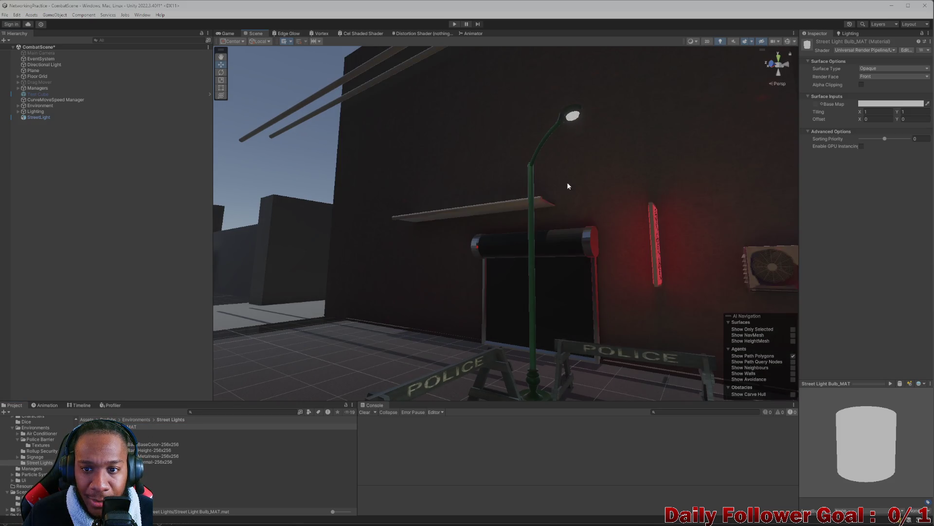
left_click_drag(568, 186, 532, 285)
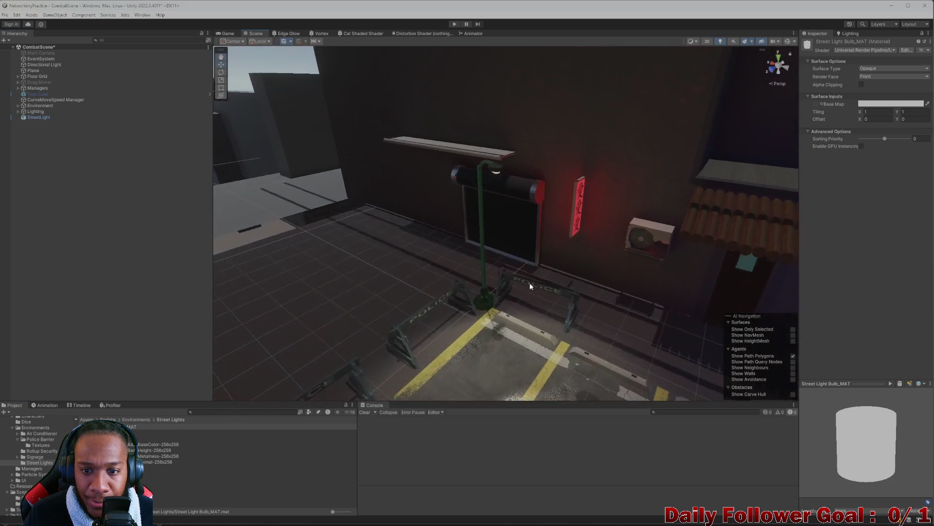
left_click(879, 104)
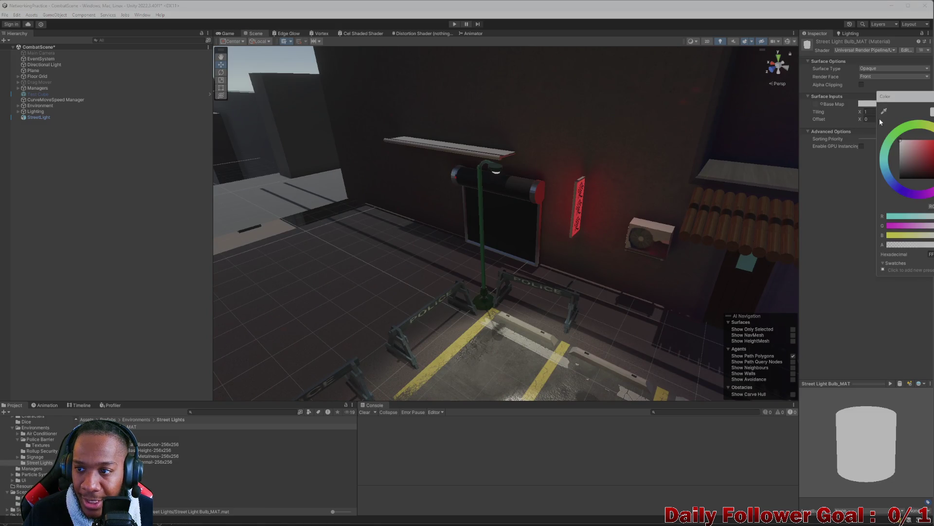
left_click(928, 131)
left_click(913, 142)
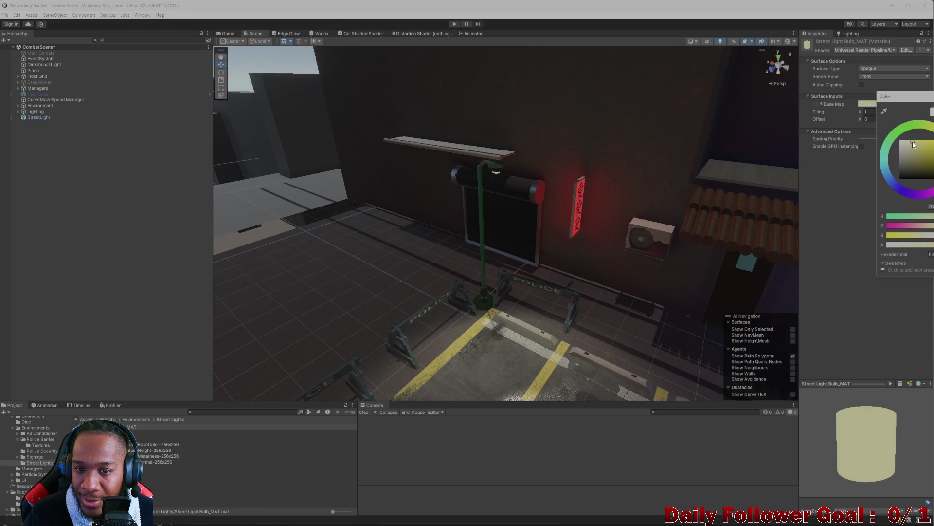
scroll(539, 264, "up", 5)
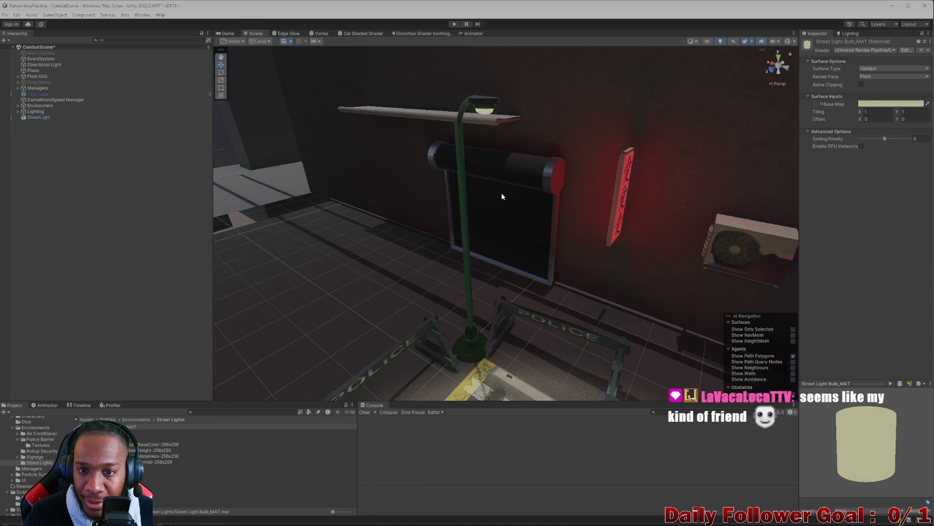
mouse_move(486, 291)
left_mouse_down()
mouse_move(578, 265)
mouse_move(602, 229)
left_mouse_up()
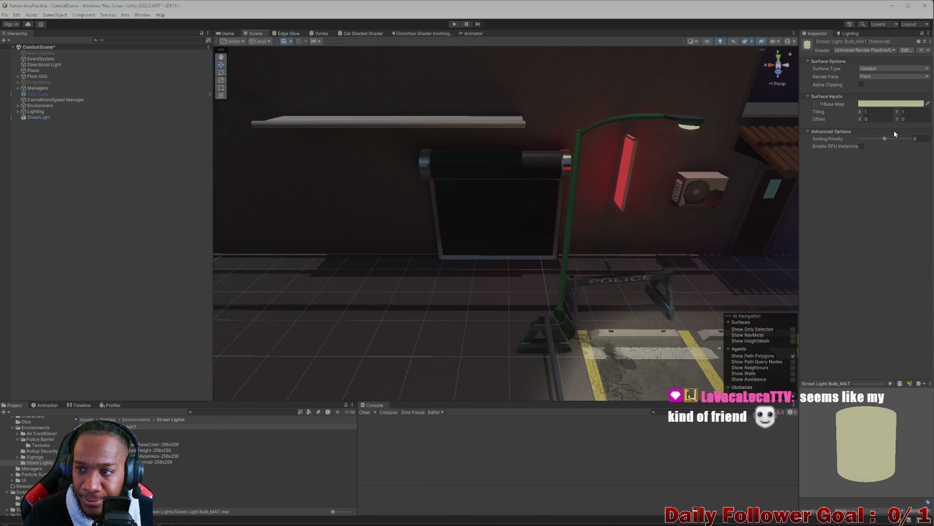
left_click(885, 104)
left_click_drag(916, 141, 914, 142)
left_click(869, 314)
mouse_move(632, 292)
left_mouse_down()
mouse_move(624, 308)
mouse_move(487, 317)
mouse_move(481, 291)
mouse_move(533, 267)
mouse_move(559, 216)
mouse_move(560, 229)
left_mouse_up()
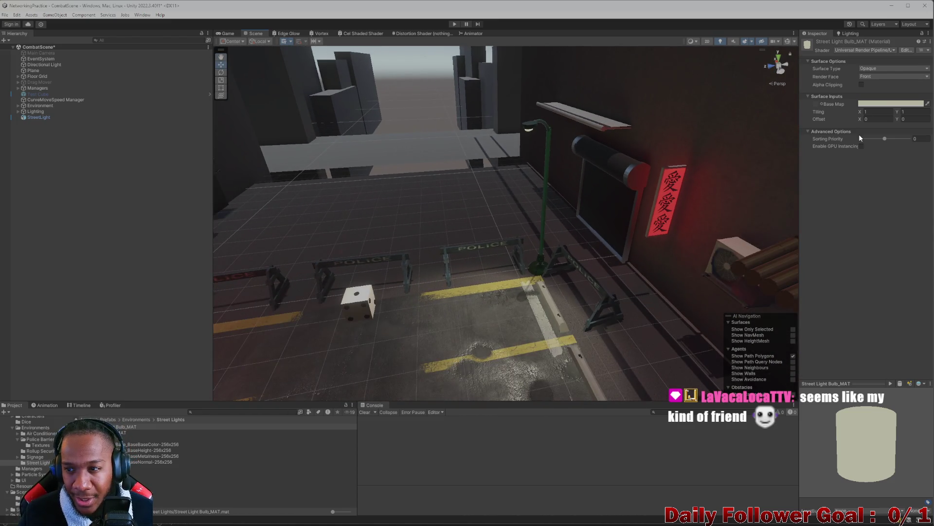
Inspect the Spot Light in the Lighting group and the greyboxEnv environment object
left_click(18, 111)
left_click(43, 170)
scroll(565, 201, "up", 3)
mouse_move(565, 200)
left_mouse_down()
mouse_move(480, 177)
mouse_move(289, 238)
mouse_move(344, 227)
mouse_move(316, 189)
mouse_move(315, 233)
mouse_move(366, 313)
mouse_move(482, 306)
mouse_move(551, 226)
mouse_move(520, 248)
mouse_move(470, 198)
left_mouse_up()
mouse_move(282, 57)
left_mouse_down()
mouse_move(445, 254)
mouse_move(500, 291)
mouse_move(589, 297)
mouse_move(579, 233)
mouse_move(579, 253)
mouse_move(548, 177)
mouse_move(570, 252)
mouse_move(604, 298)
mouse_move(498, 288)
left_mouse_up()
left_click(446, 256)
mouse_move(467, 259)
left_mouse_down()
mouse_move(463, 246)
mouse_move(494, 255)
mouse_move(460, 245)
left_mouse_up()
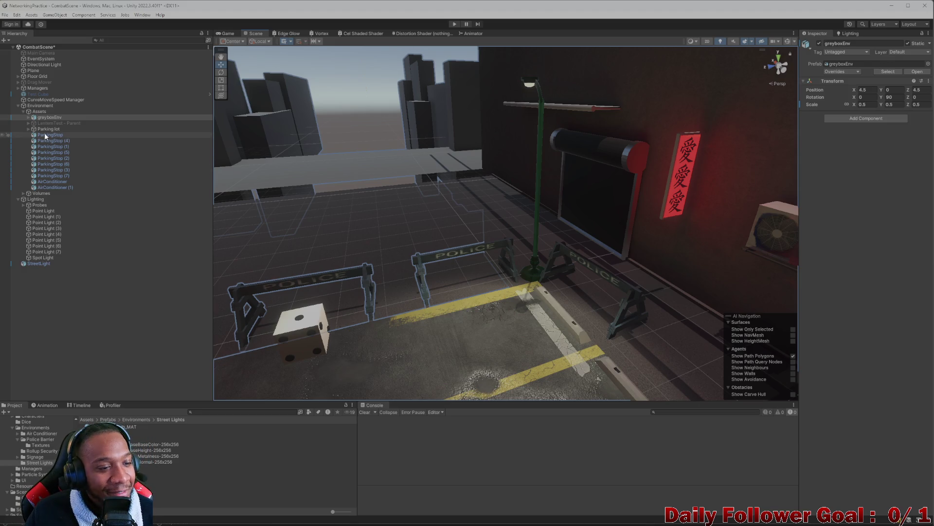
Select the StreetLight and open its Street Light_MAT, then Street Light Bulb_MAT material
left_click(39, 264)
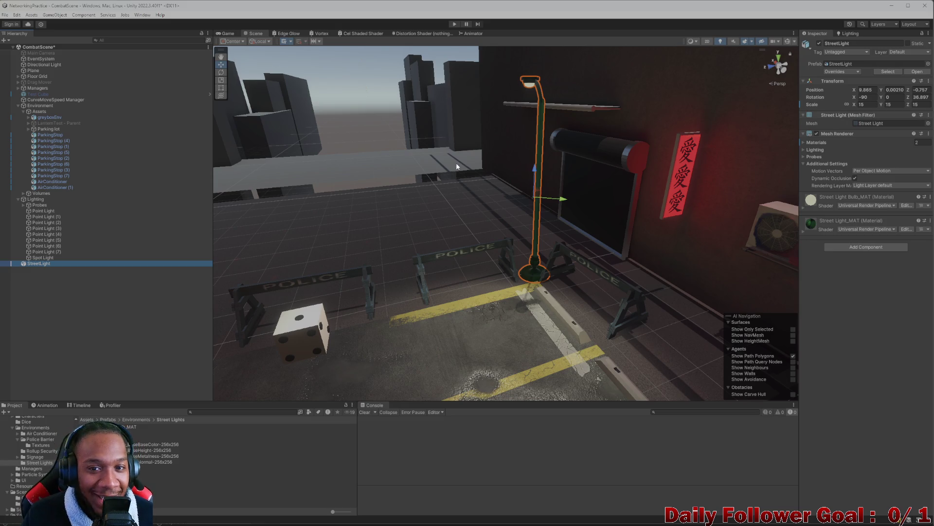
left_click(51, 258)
left_click(37, 262)
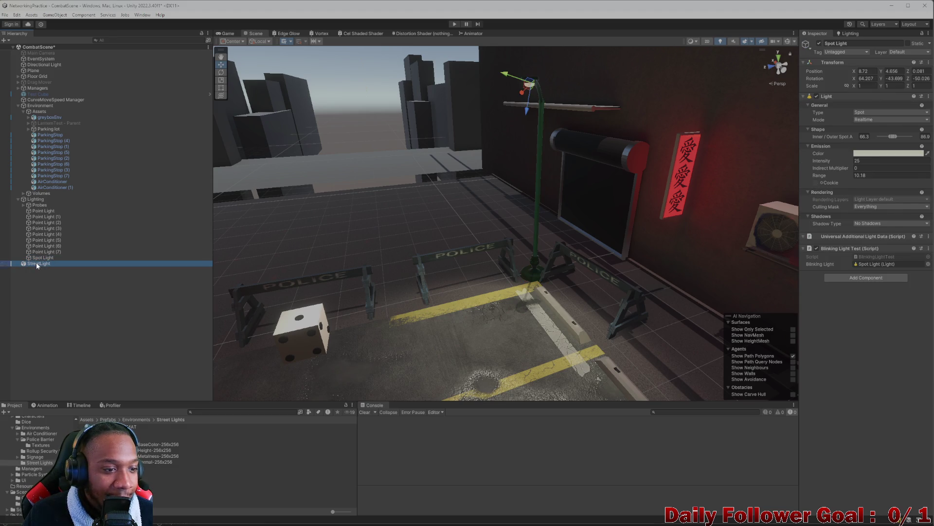
left_click(146, 432)
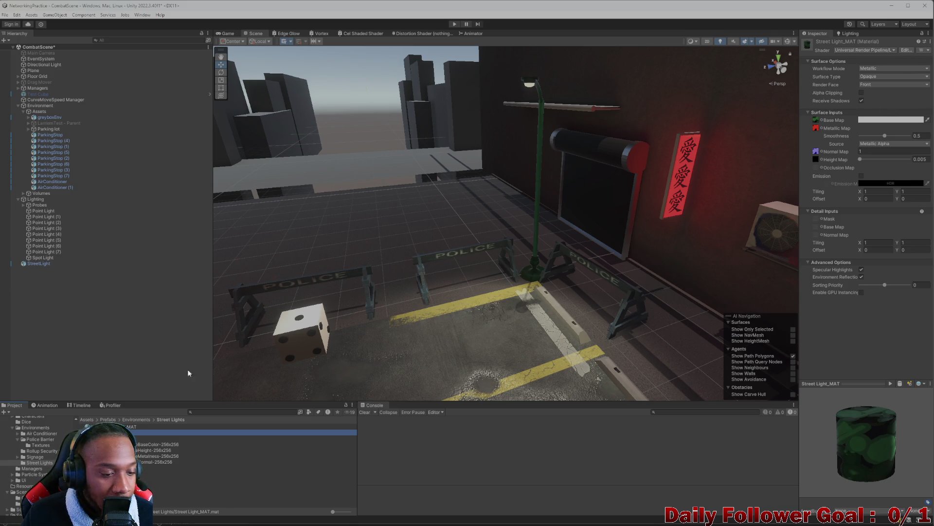
key("Up")
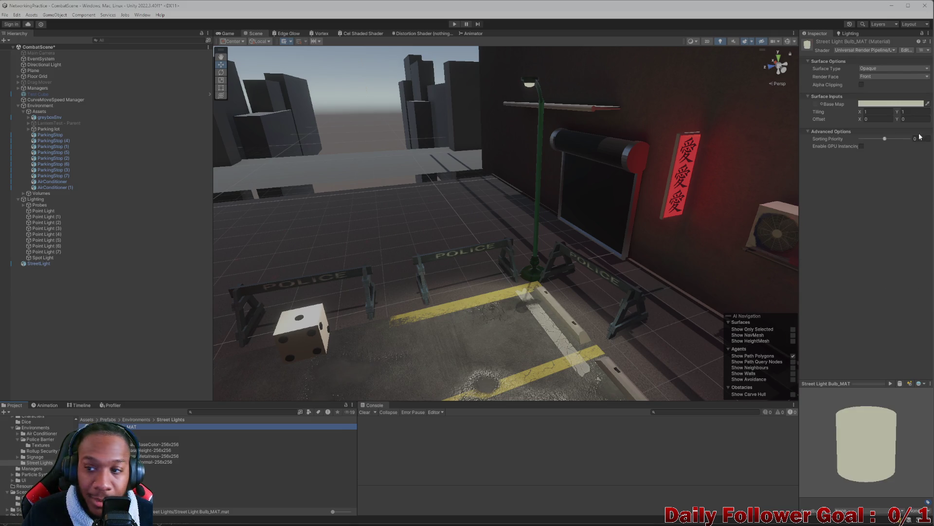
Change the bulb's base colour to a pale off-white and reselect the street light
left_click(894, 104)
mouse_move(923, 142)
left_mouse_down()
mouse_move(910, 175)
mouse_move(922, 141)
mouse_move(891, 190)
mouse_move(889, 171)
mouse_move(860, 224)
mouse_move(898, 187)
mouse_move(904, 198)
mouse_move(927, 142)
mouse_move(925, 157)
mouse_move(932, 150)
mouse_move(903, 184)
mouse_move(922, 139)
left_mouse_up()
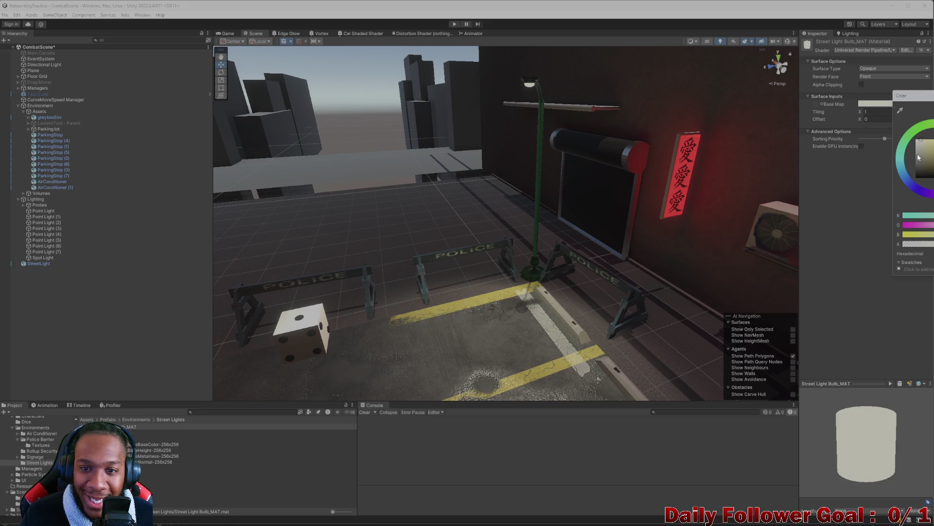
left_click(850, 266)
scroll(516, 230, "down", 5)
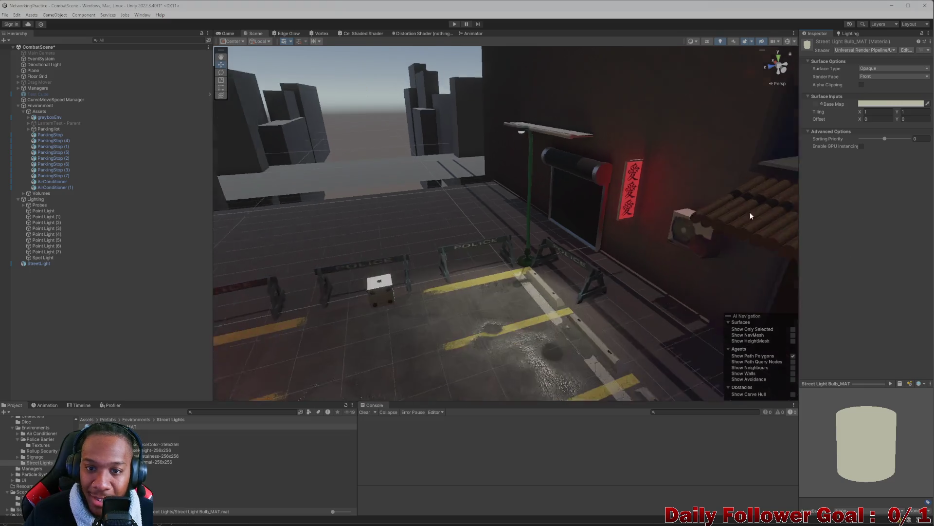
mouse_move(516, 229)
left_mouse_down()
mouse_move(564, 243)
mouse_move(483, 251)
mouse_move(691, 237)
mouse_move(599, 229)
left_mouse_up()
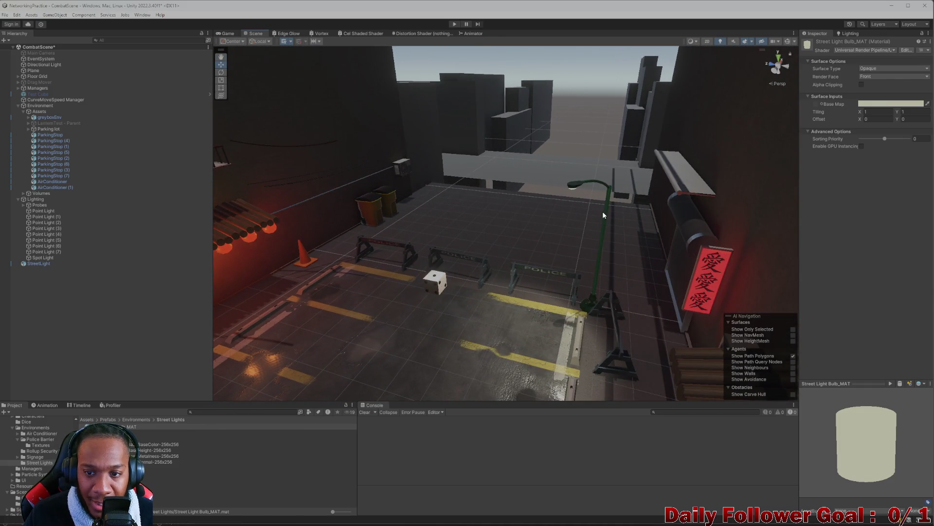
left_click(39, 263)
Duplicate the StreetLight and place the copy against the left wall, rotated toward the lot
key("f")
mouse_move(387, 251)
left_mouse_down()
mouse_move(451, 293)
mouse_move(451, 255)
mouse_move(463, 287)
left_mouse_up()
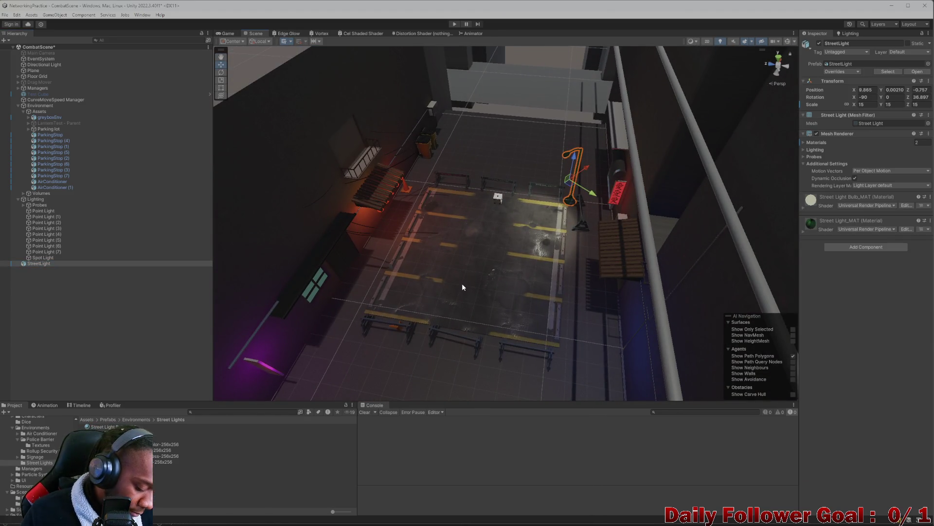
key("ctrl+d")
mouse_move(570, 181)
left_mouse_down()
mouse_move(349, 324)
mouse_move(311, 318)
mouse_move(438, 275)
mouse_move(495, 306)
left_mouse_up()
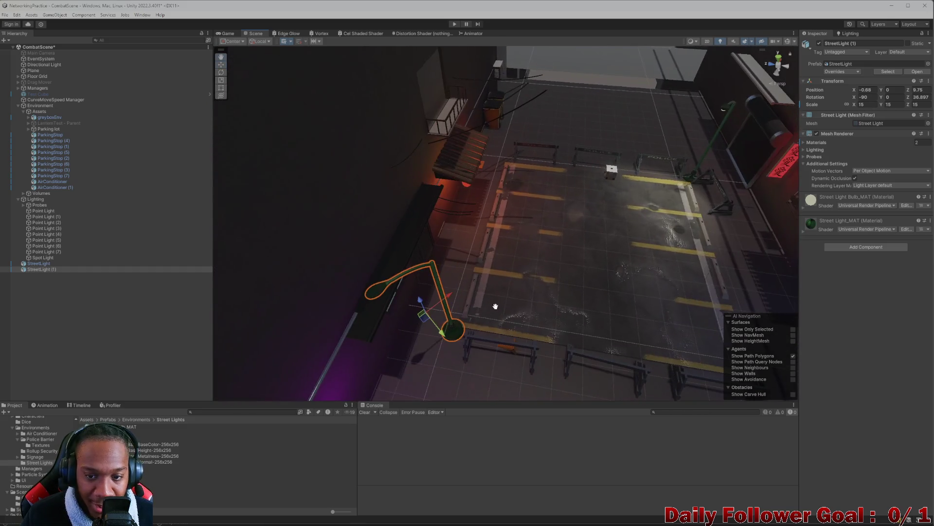
key("e")
mouse_move(430, 330)
left_mouse_down()
mouse_move(567, 248)
mouse_move(581, 220)
left_mouse_up()
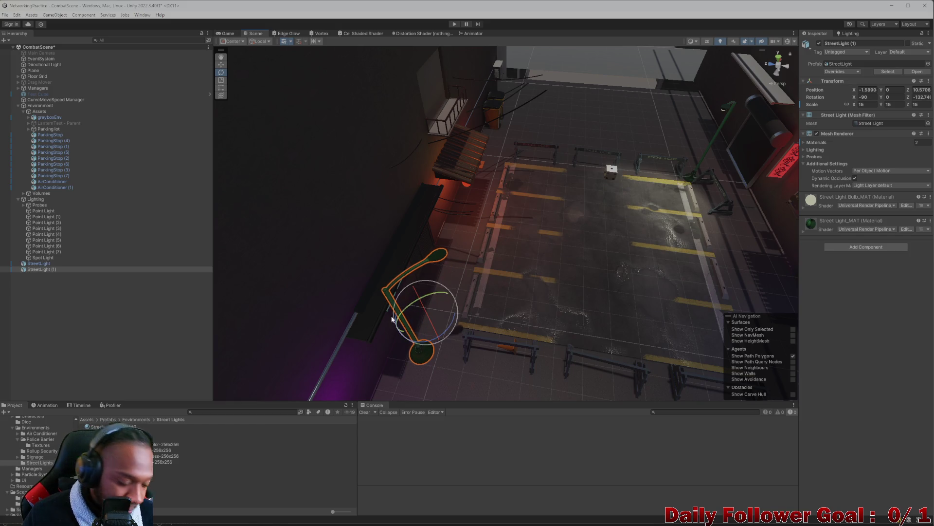
key("w")
mouse_move(421, 317)
left_mouse_down()
mouse_move(456, 302)
mouse_move(346, 308)
mouse_move(358, 249)
mouse_move(392, 313)
mouse_move(411, 274)
left_mouse_up()
Look over the new pole and the wall plane behind it from closer up
scroll(511, 302, "up", 5)
scroll(410, 274, "down", 5)
left_click_drag(425, 230, 502, 154)
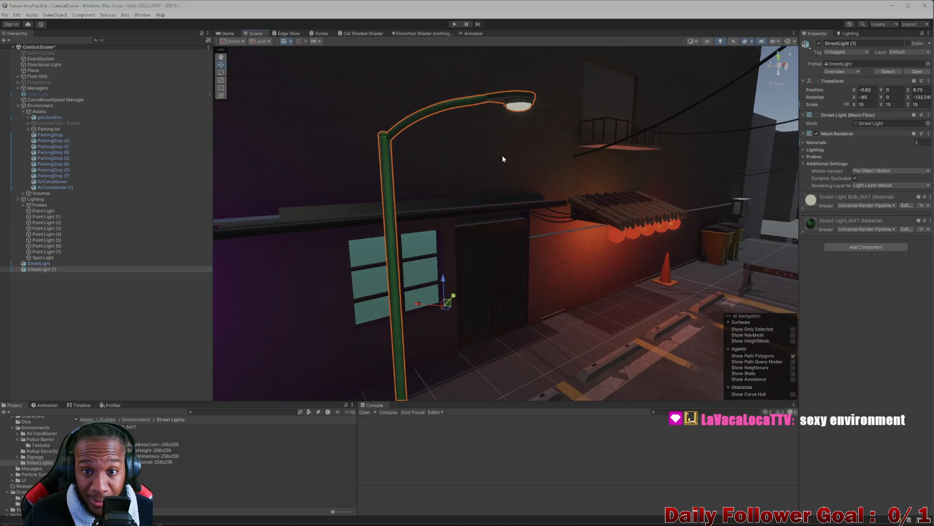
left_click(333, 213)
left_click(333, 214)
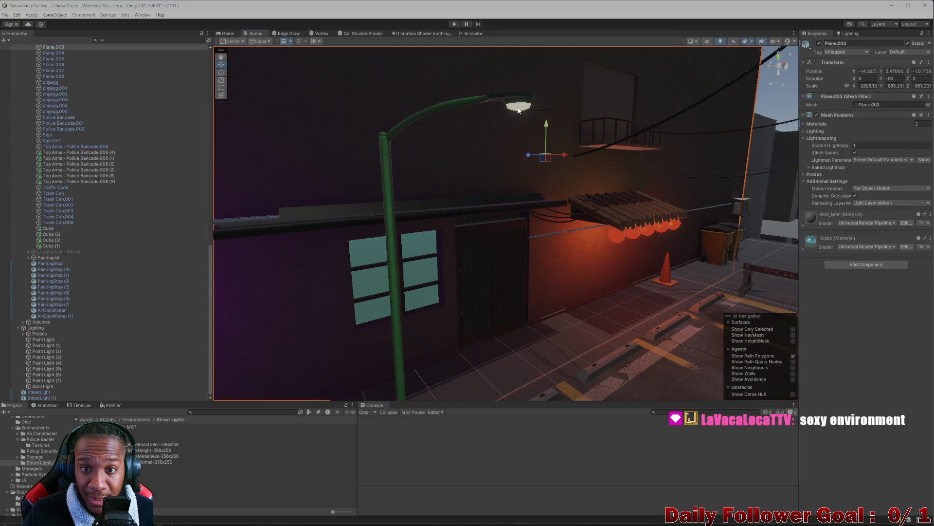
mouse_move(332, 213)
left_mouse_down()
mouse_move(376, 289)
mouse_move(475, 265)
mouse_move(460, 226)
mouse_move(293, 285)
left_mouse_up()
scroll(89, 264, "up", 7)
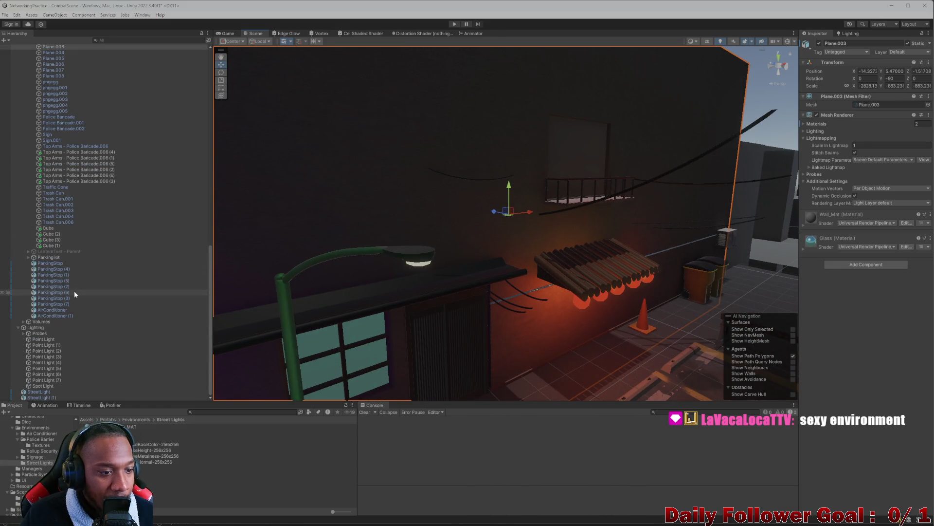
scroll(81, 182, "down", 7)
Reselect StreetLight (1) and search the project assets for a black material ('blacv')
left_click(41, 397)
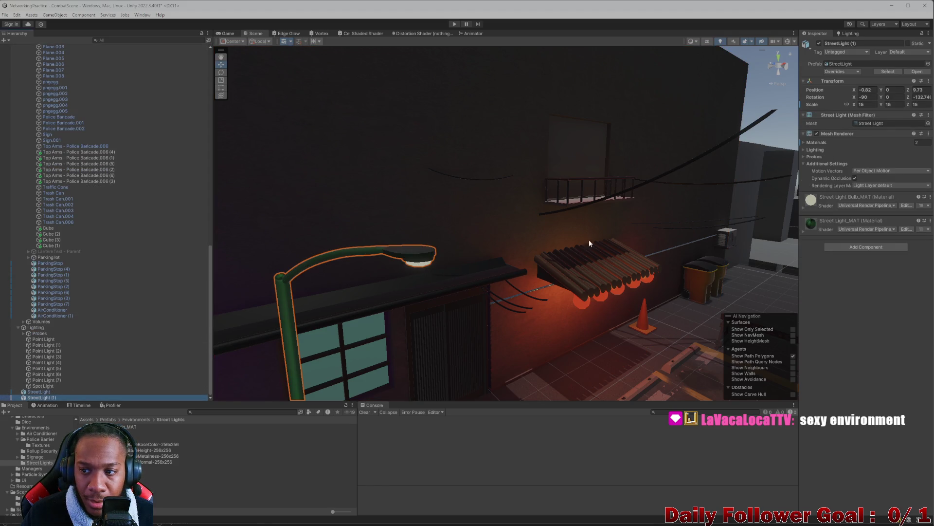
left_click(930, 197)
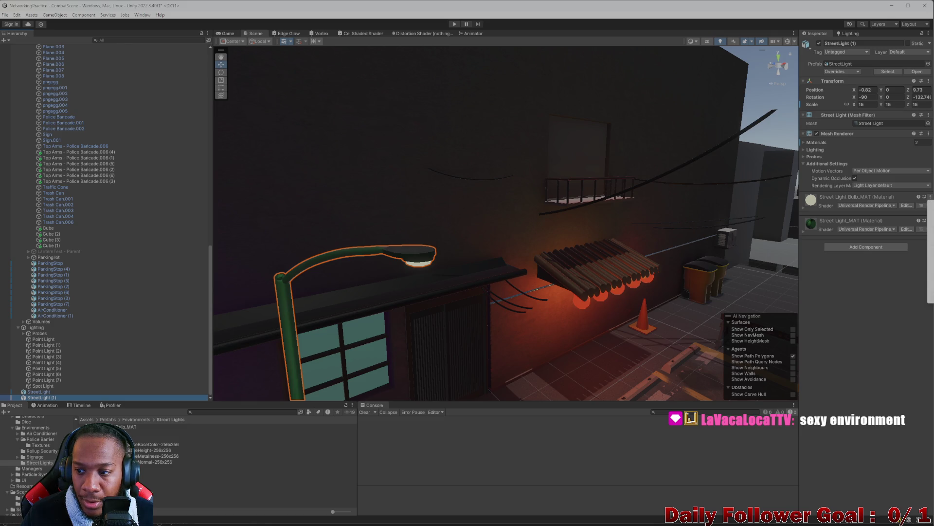
left_click(877, 283)
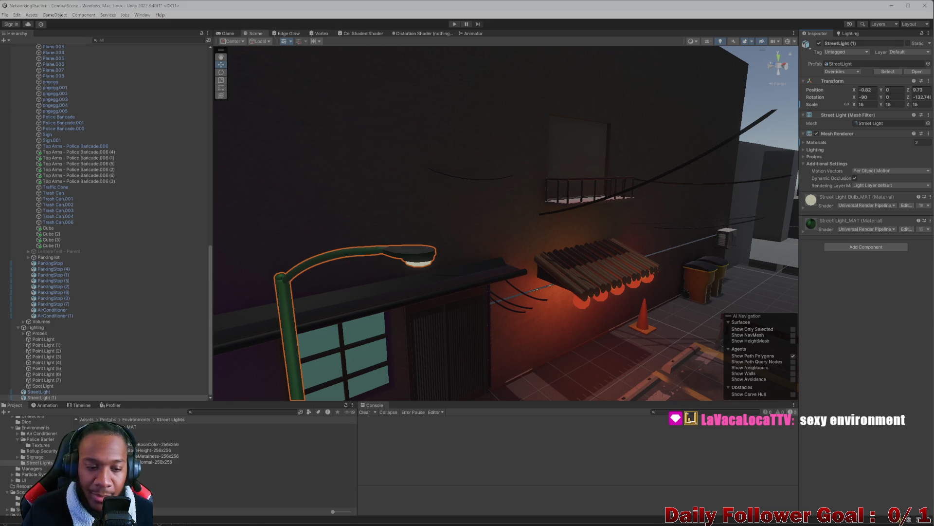
left_click(257, 411)
type("blacv")
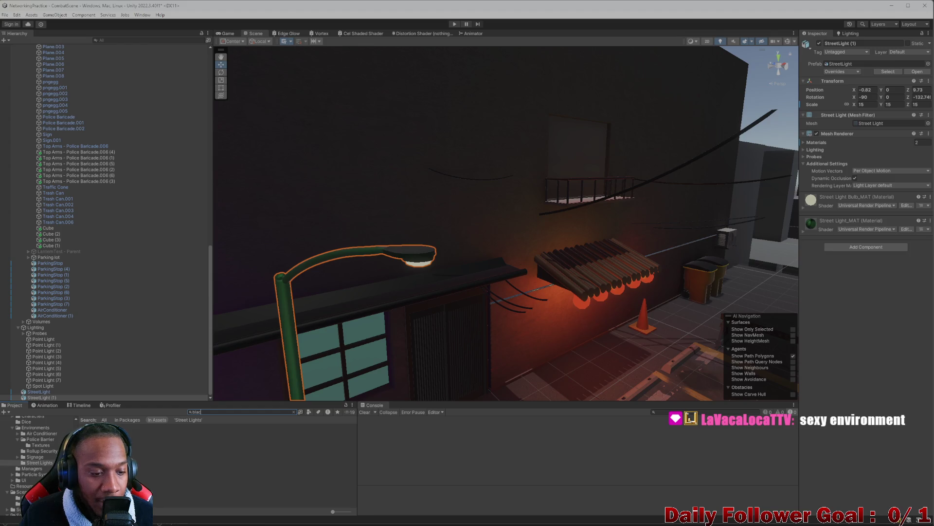
Turn the view down the street and select the street floor plane
scroll(410, 276, "down", 5)
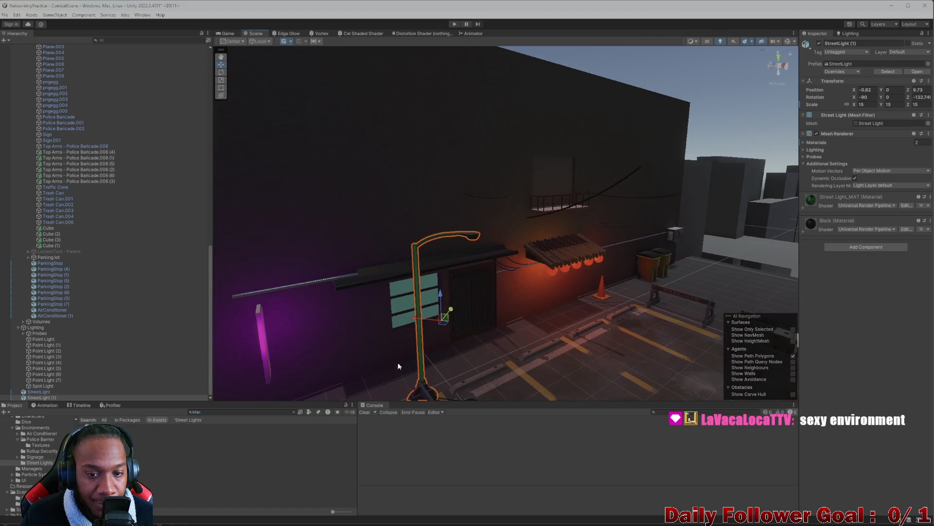
mouse_move(475, 317)
left_mouse_down()
mouse_move(492, 273)
mouse_move(584, 323)
mouse_move(467, 322)
mouse_move(459, 353)
mouse_move(462, 282)
left_mouse_up()
left_click(474, 290)
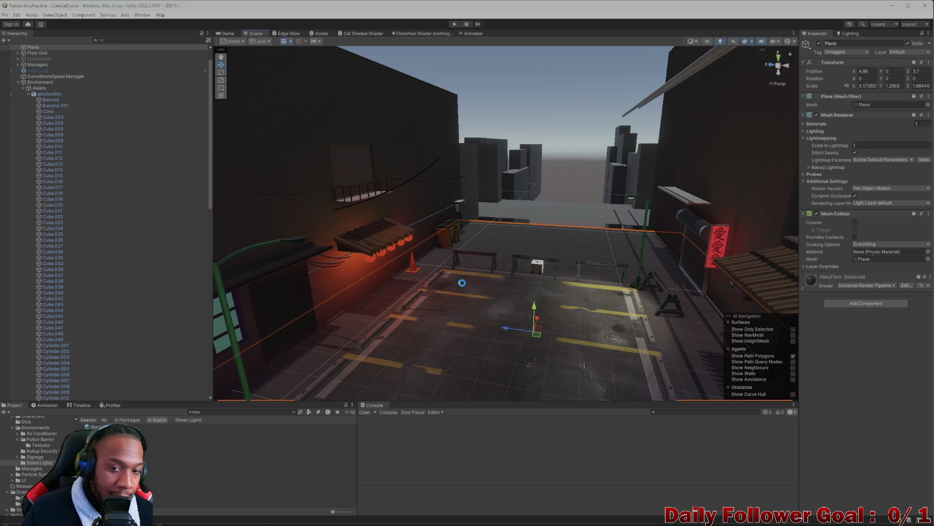
Search the Project for the Lobby scene and open it in place of CombatScene
left_click(273, 413)
type("bby")
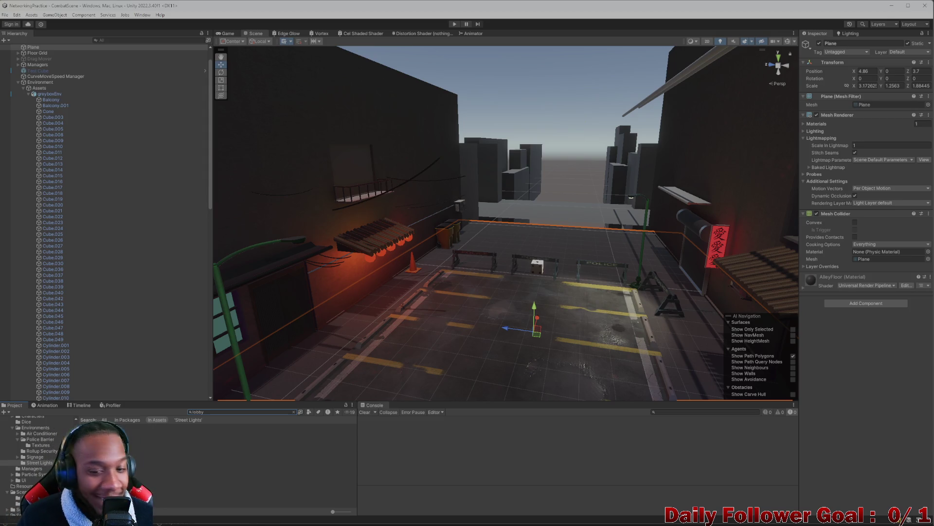
key("f")
double_click(98, 432)
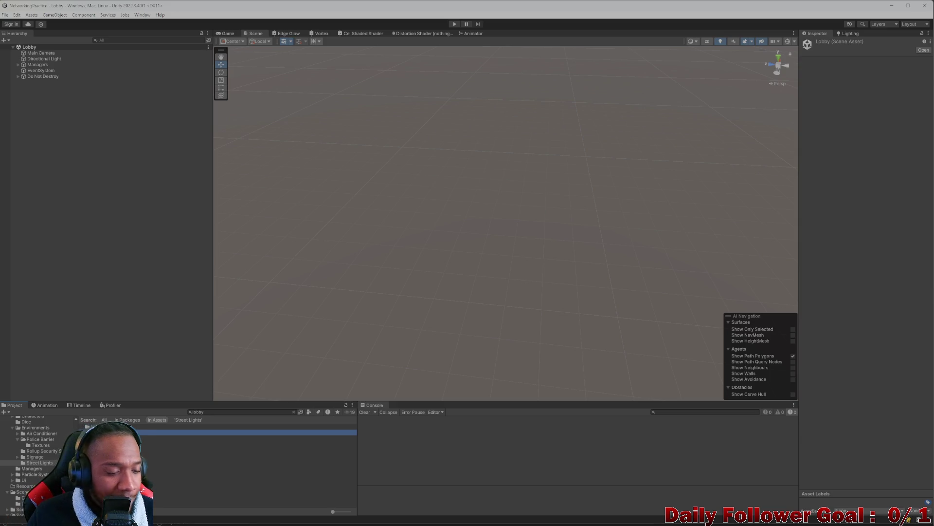
Search the Project for 'gamese' and open GameServer.csproj in Visual Studio, maximized
left_click(294, 412)
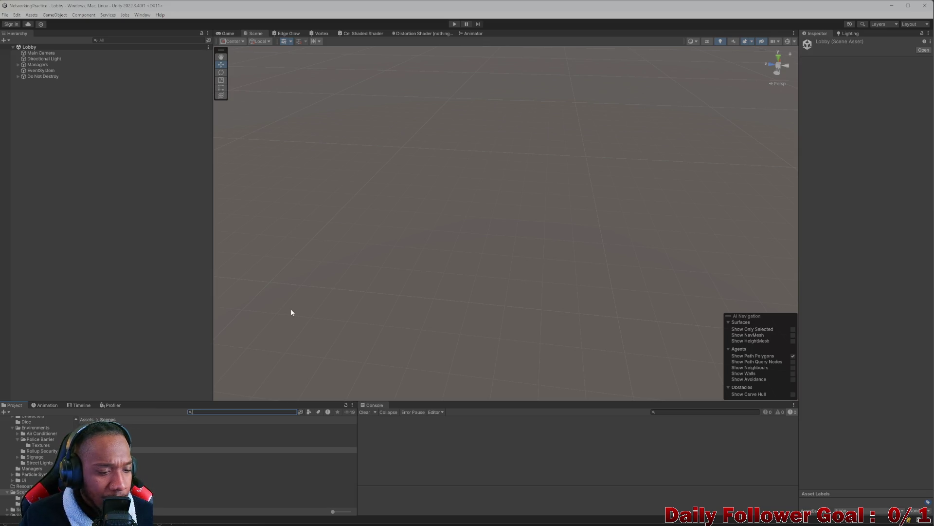
type("games")
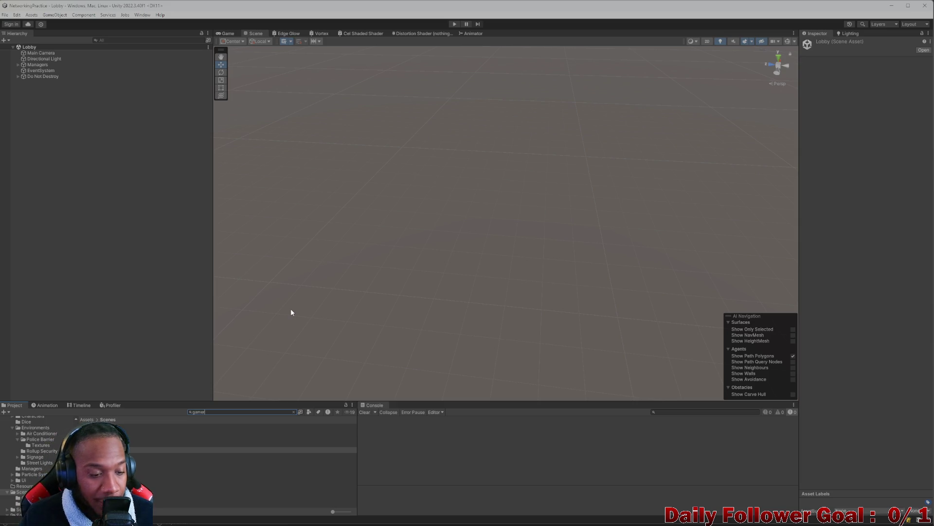
type("e")
key("Down")
key("Return")
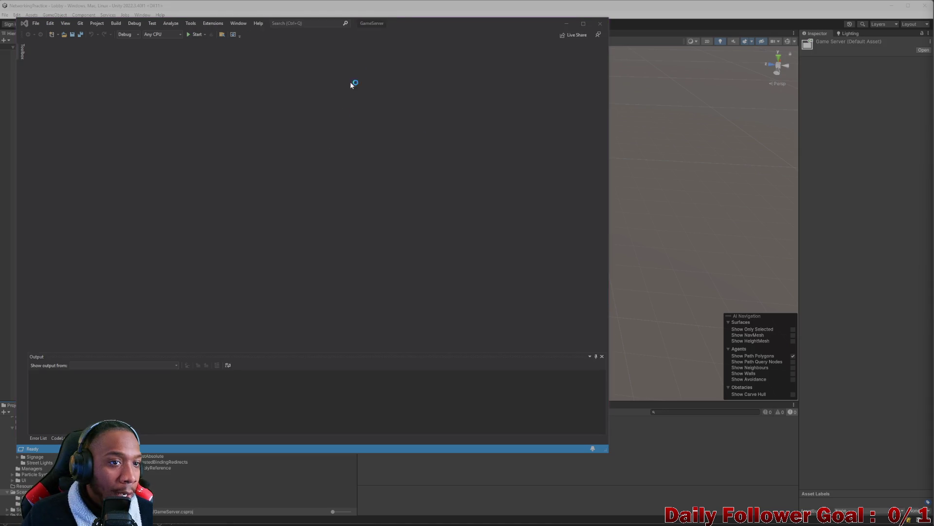
mouse_move(414, 28)
left_mouse_down()
mouse_move(455, 55)
mouse_move(620, 27)
mouse_move(620, 4)
left_mouse_up()
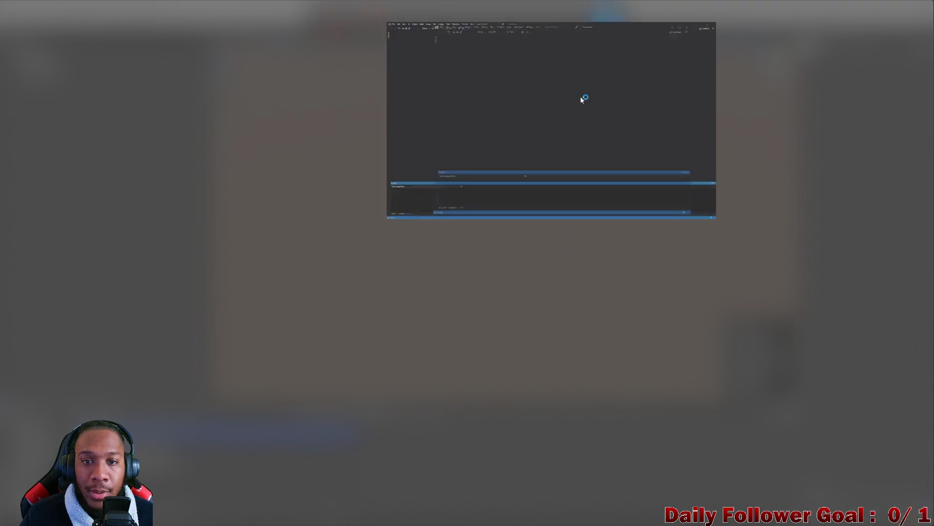
Start GameServer under the Visual Studio debugger, then minimize Visual Studio to return to Unity
left_click(175, 17)
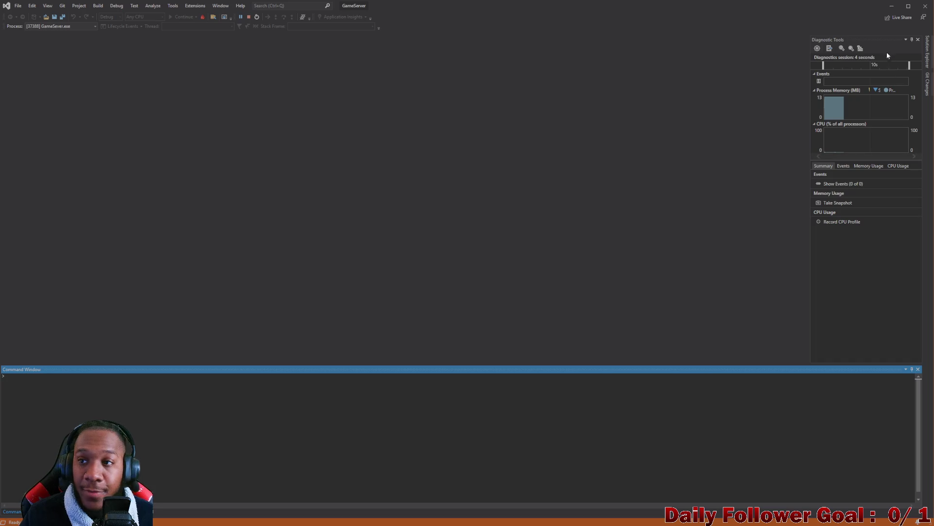
key("alt+Tab")
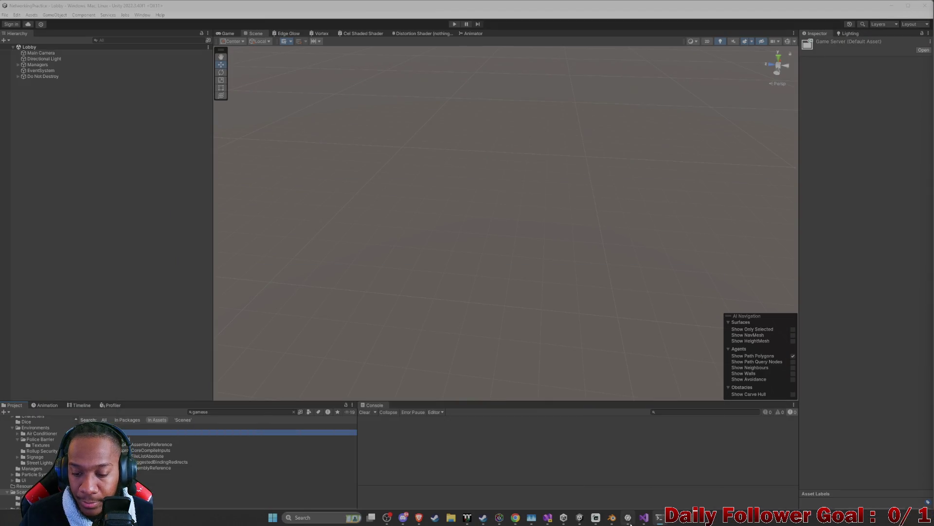
left_click(643, 517)
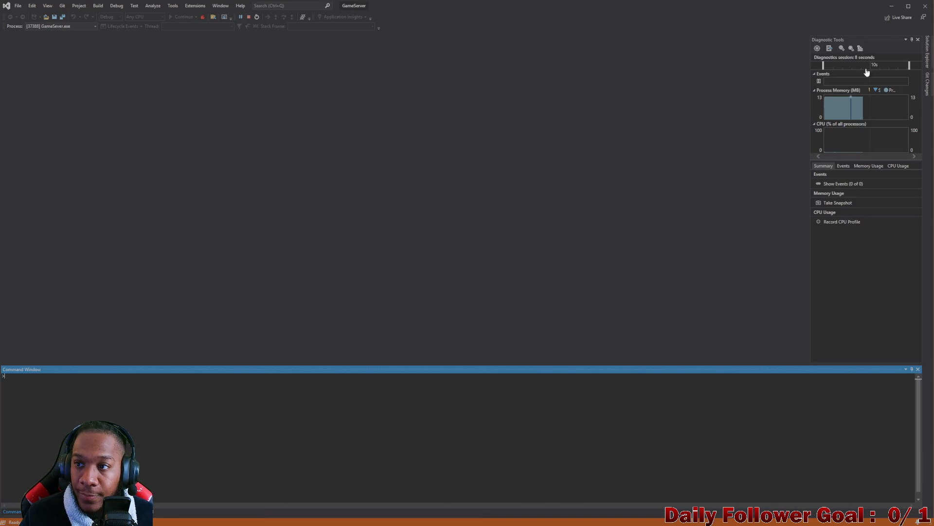
left_click(891, 8)
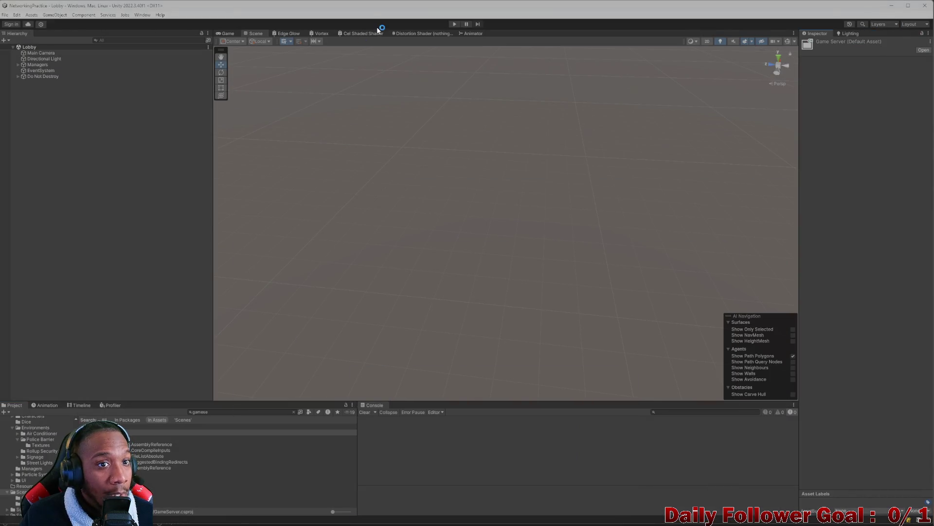
left_click_drag(288, 14, 254, 42)
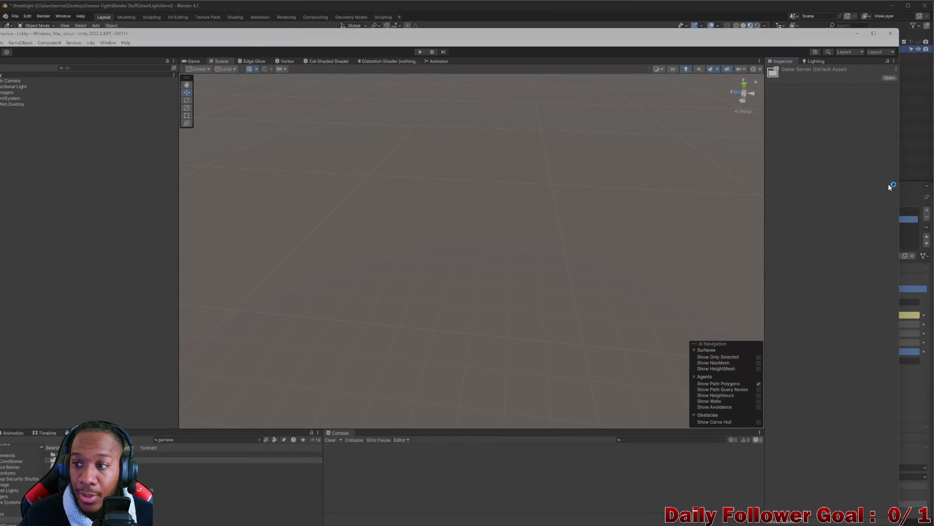
Resize the Unity editor window to occupy the left side of the screen
left_click_drag(900, 186, 591, 195)
mouse_move(194, 31)
left_mouse_down()
mouse_move(210, 10)
mouse_move(229, 8)
left_mouse_up()
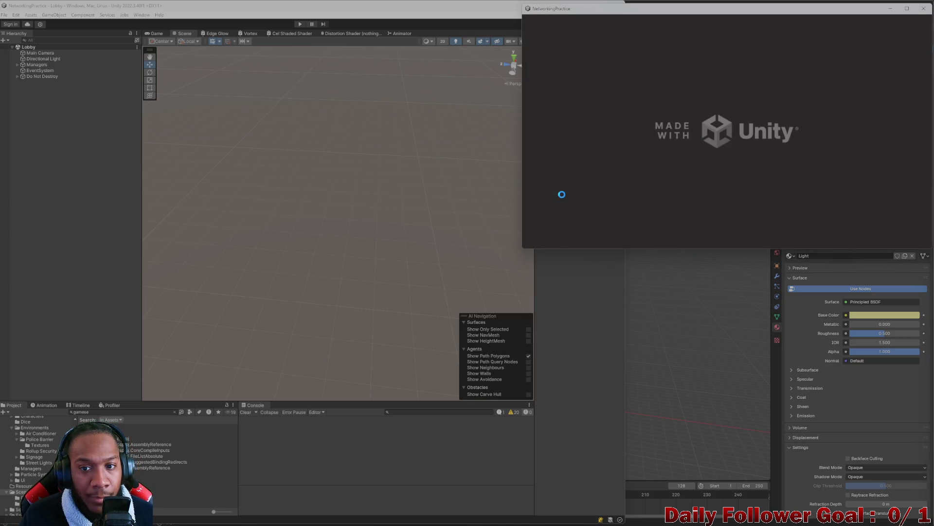
Enter Play mode and connect both players: the editor as 'asdf', the build as 'zxcv'
left_click(298, 24)
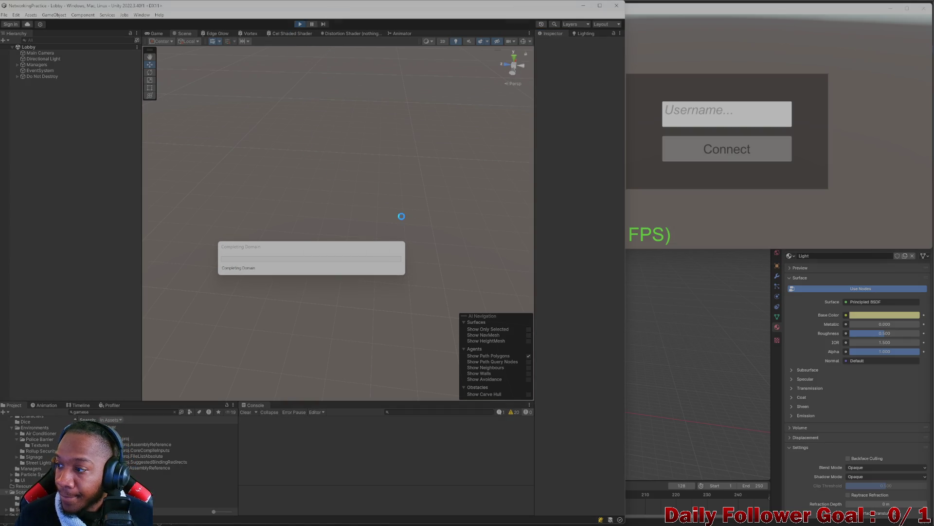
type("asdf")
left_click(339, 237)
left_click(727, 114)
type("zxcv")
left_click(725, 145)
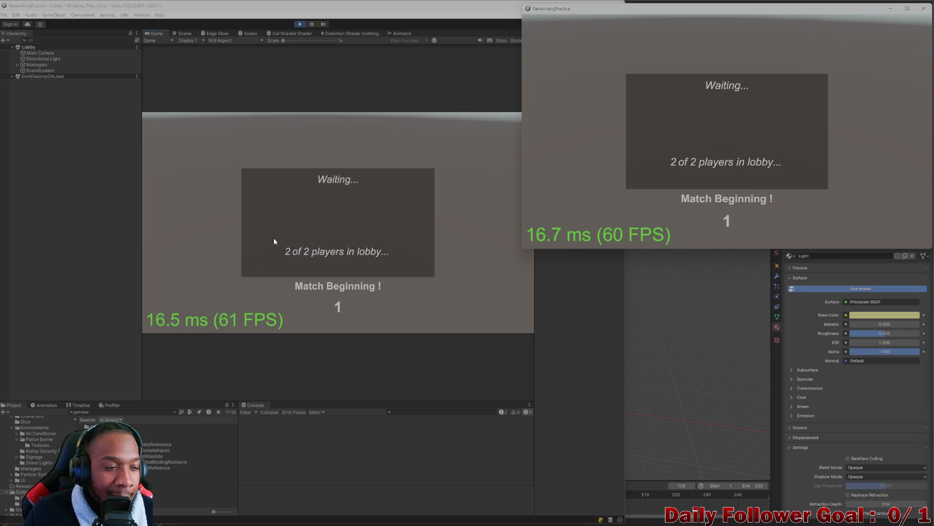
Choose The Brawn for the editor's player and The Speedster for the build's player
left_click(341, 174)
left_click(342, 175)
left_click(339, 306)
left_click(690, 76)
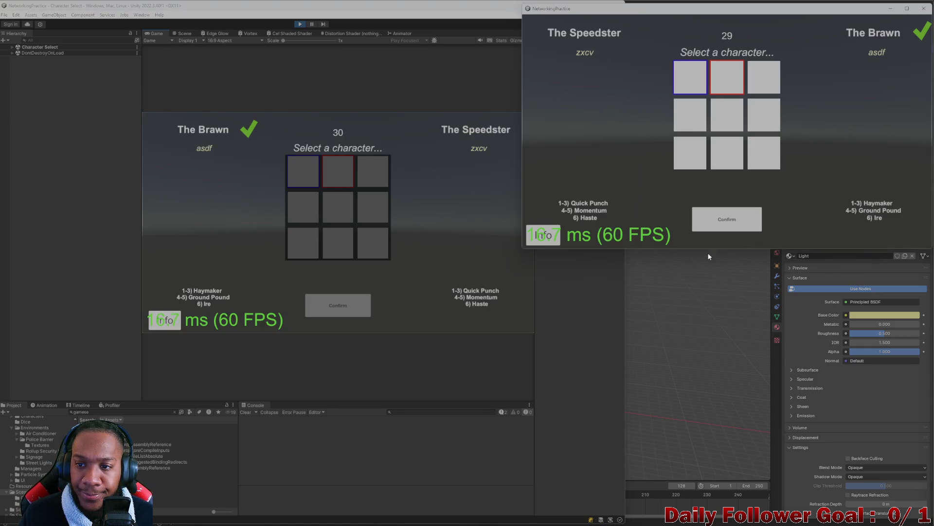
left_click(710, 225)
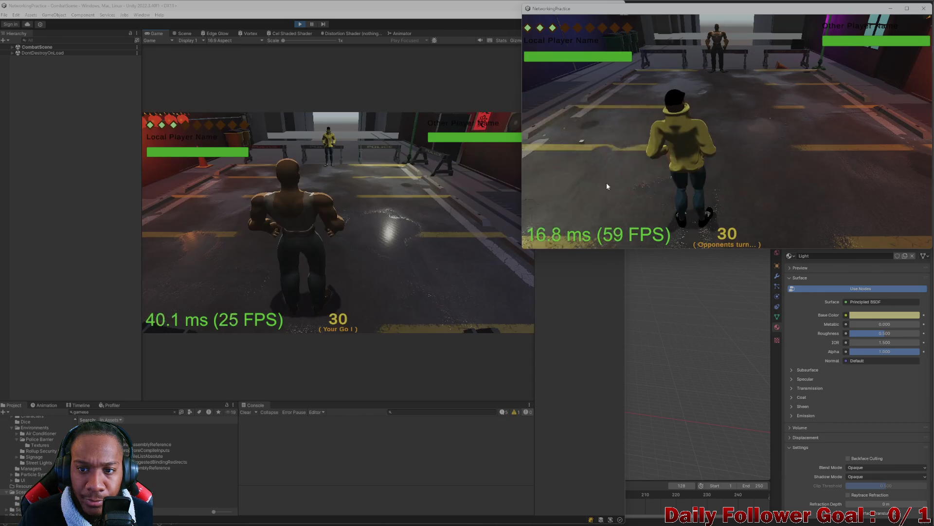
Move the editor's character one tile left and end its turn
left_click(198, 241)
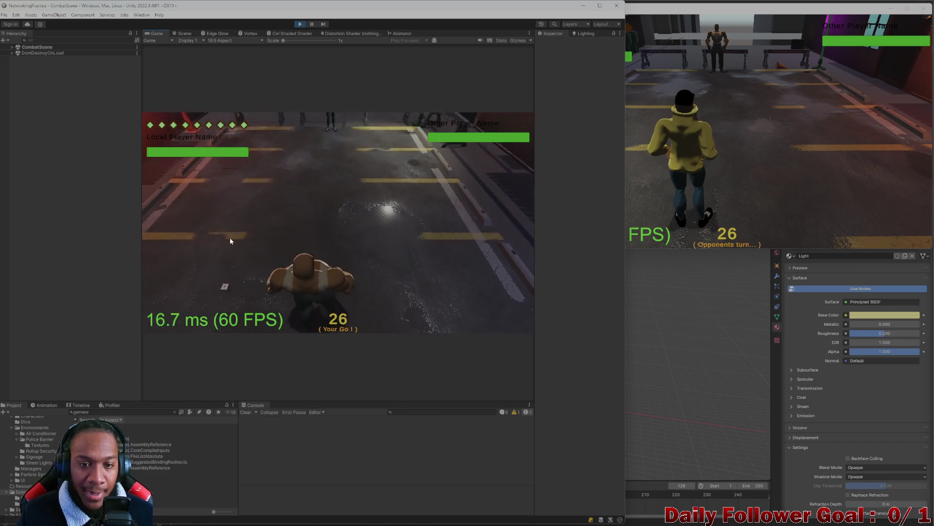
left_click(246, 258)
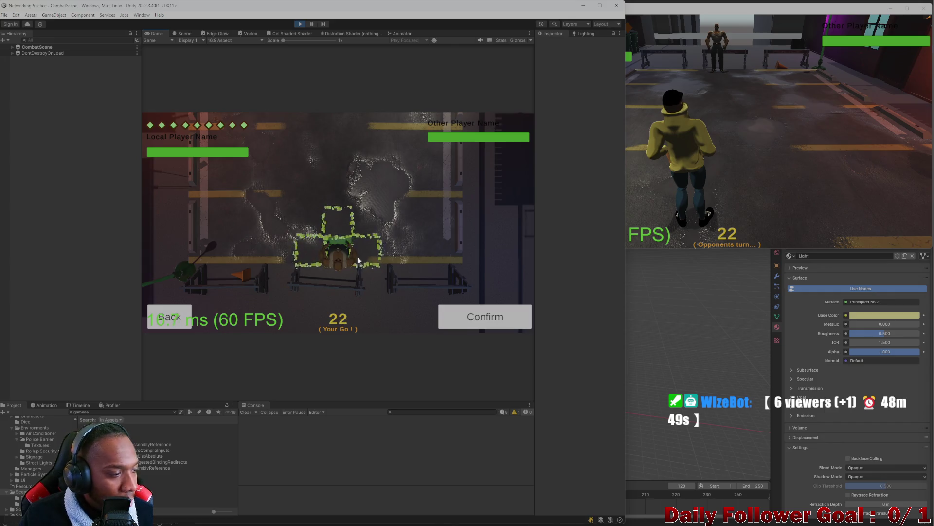
left_click(264, 251)
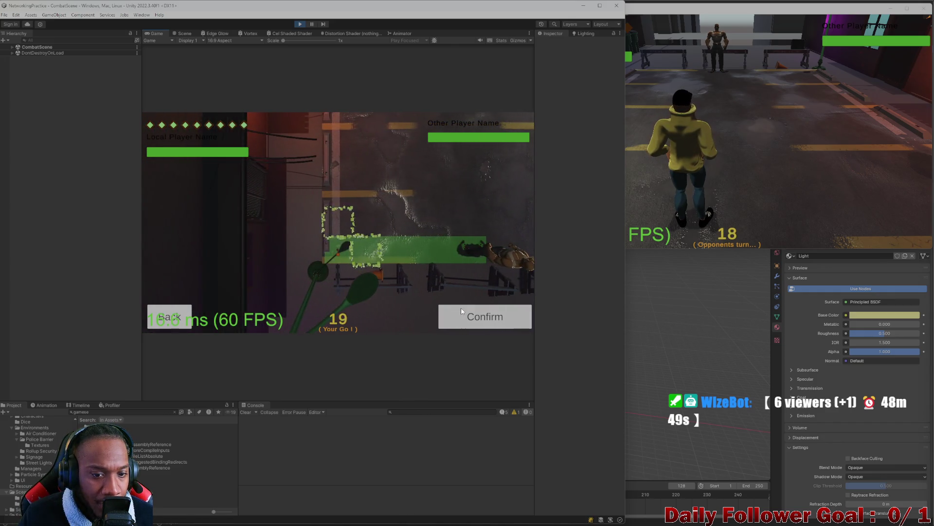
left_click(462, 312)
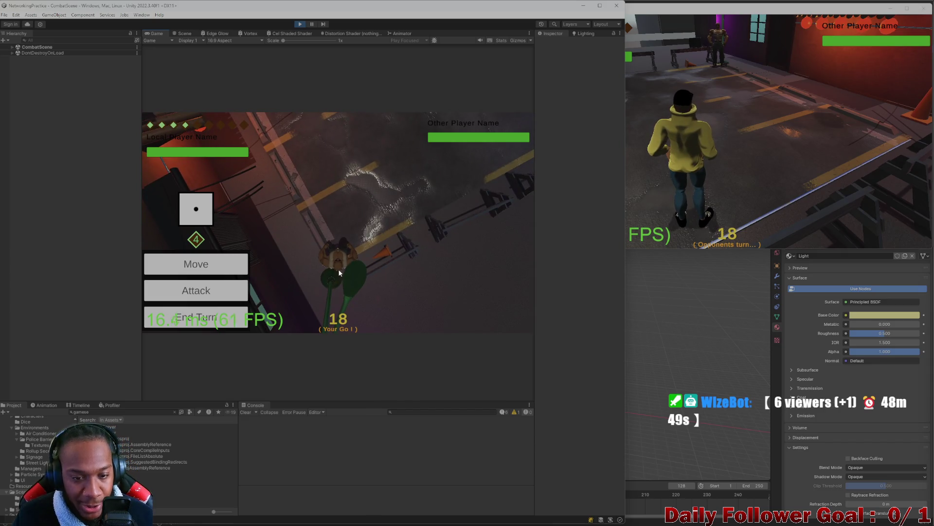
left_click(216, 322)
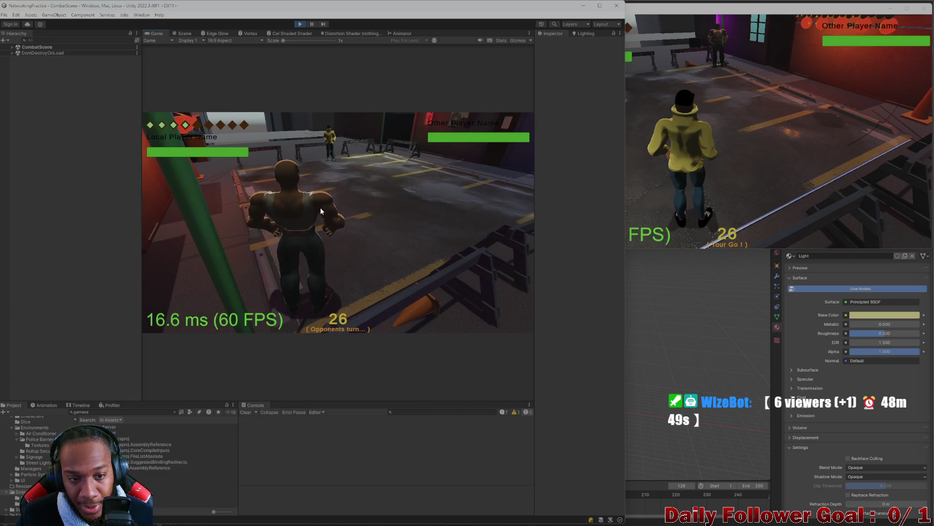
In the build window, move the Speedster and end its turn
left_click(753, 149)
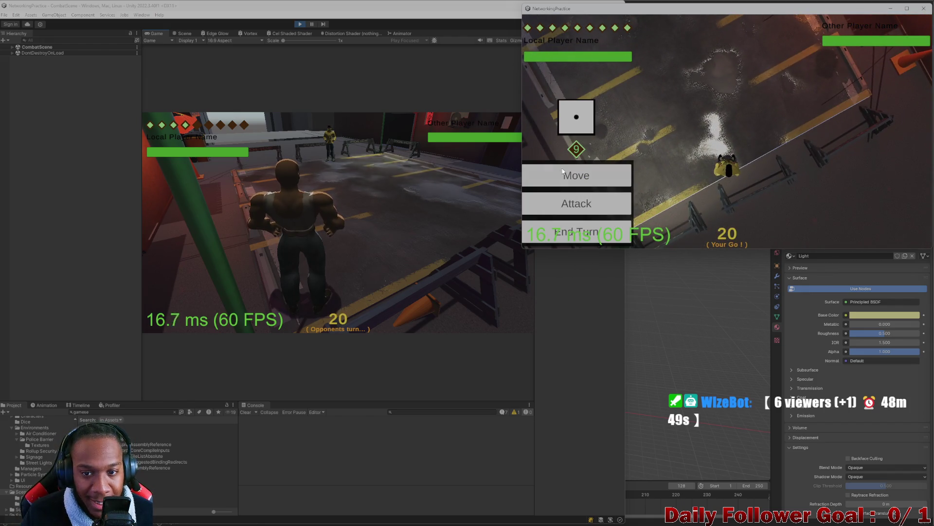
left_click(578, 174)
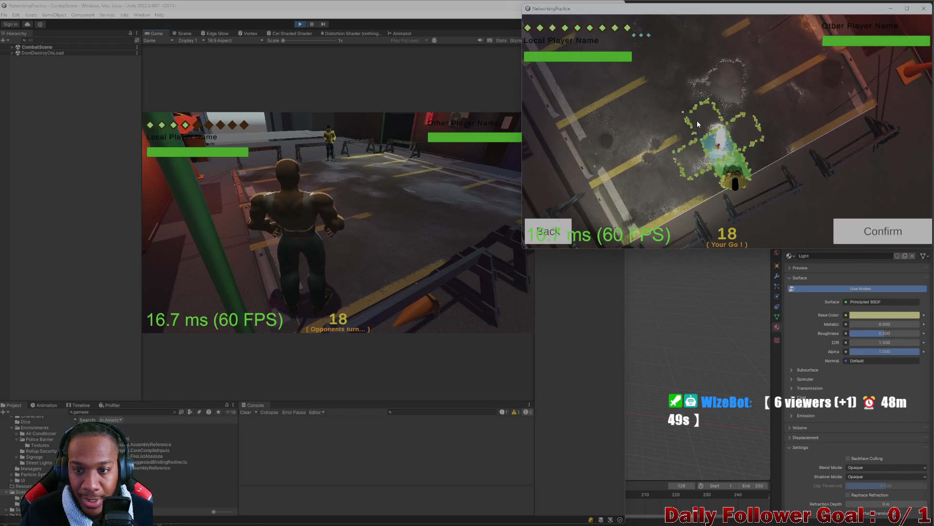
left_click(884, 234)
left_click(587, 231)
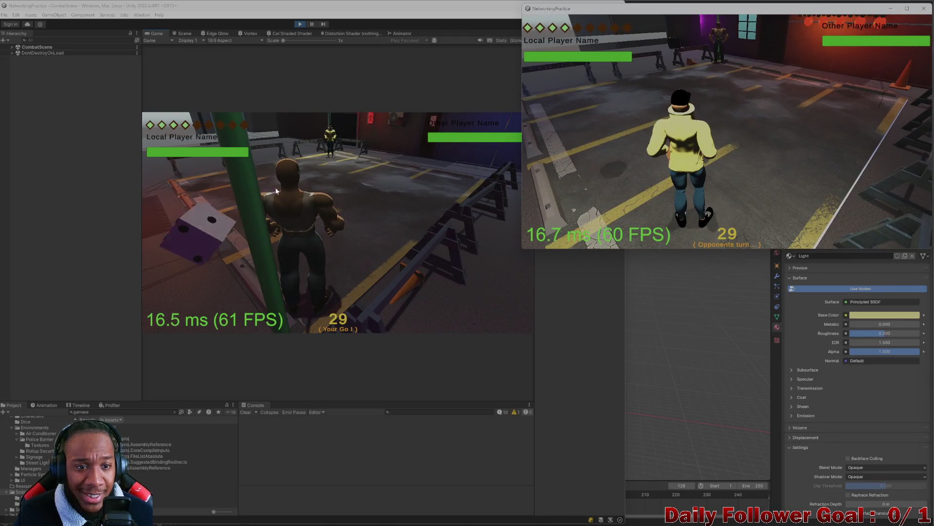
Plan and confirm another move for the editor's character, then end the turn
left_click(213, 217)
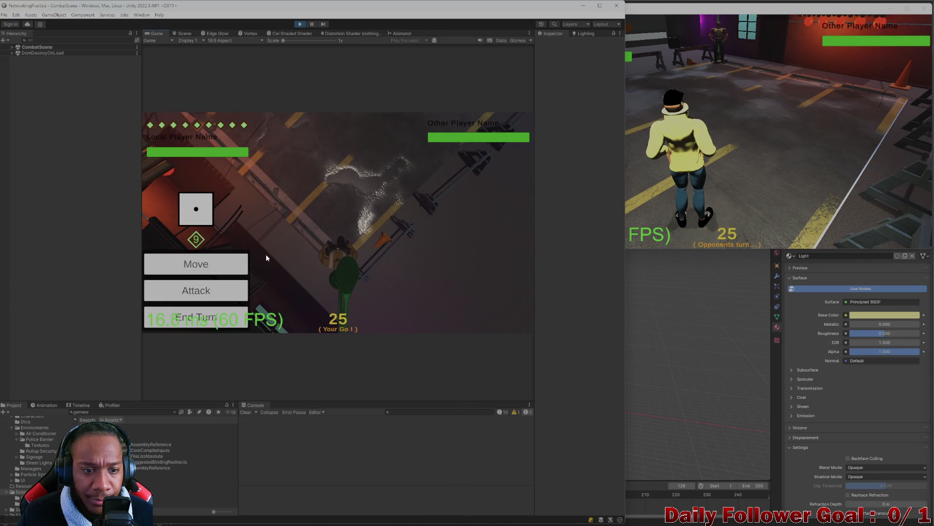
left_click(209, 263)
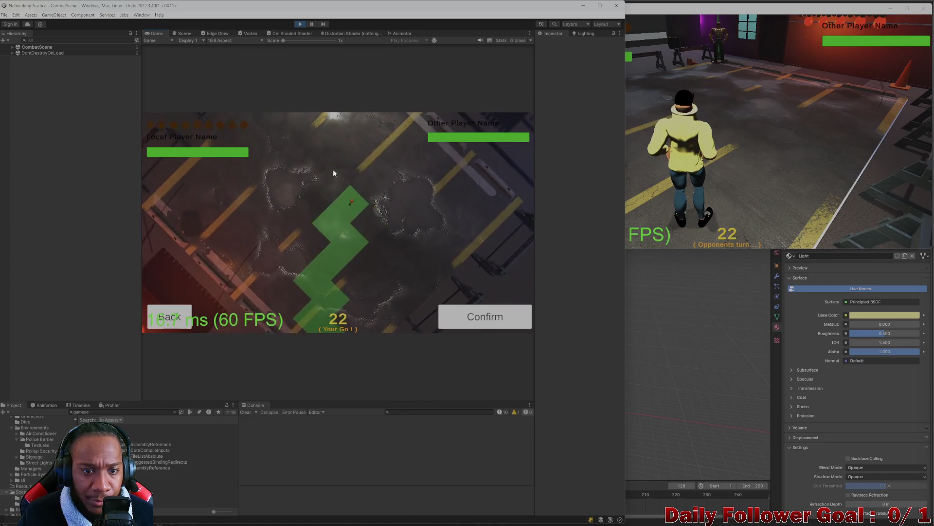
left_click(333, 168)
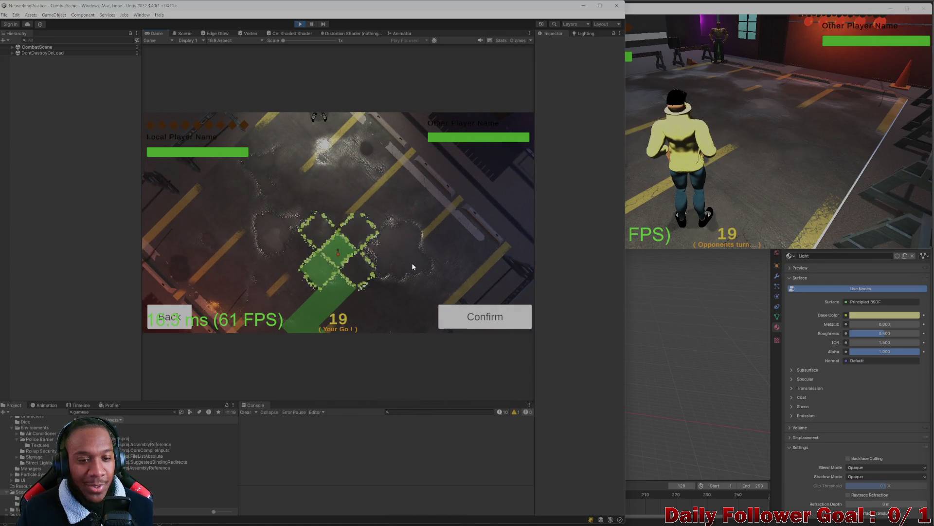
left_click(482, 324)
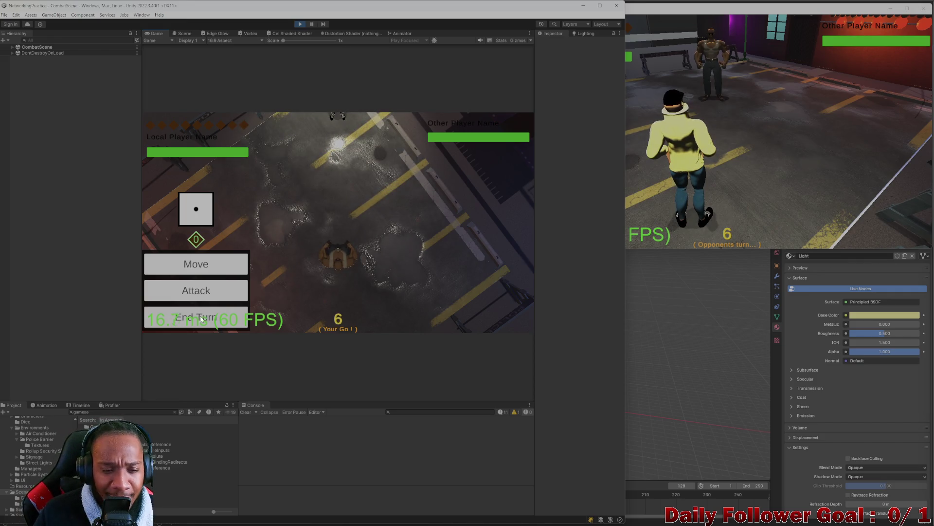
left_click(210, 319)
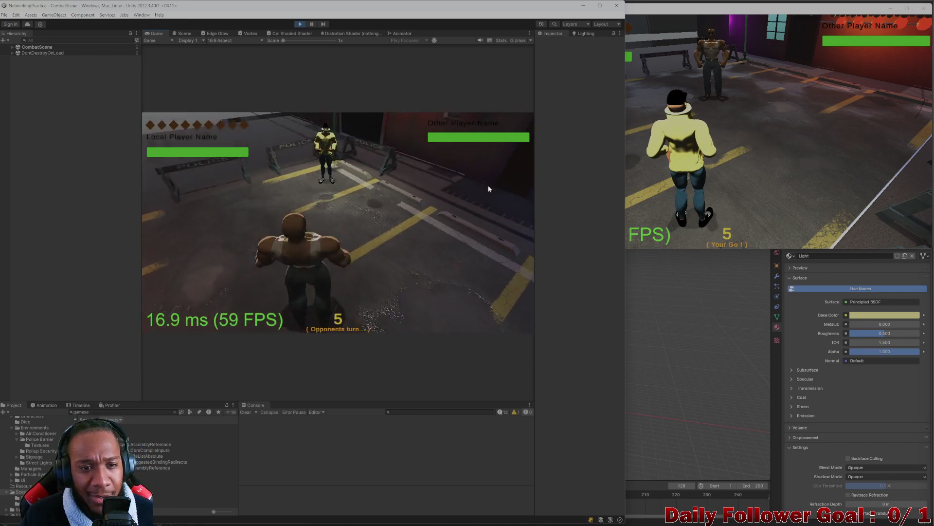
left_click(586, 141)
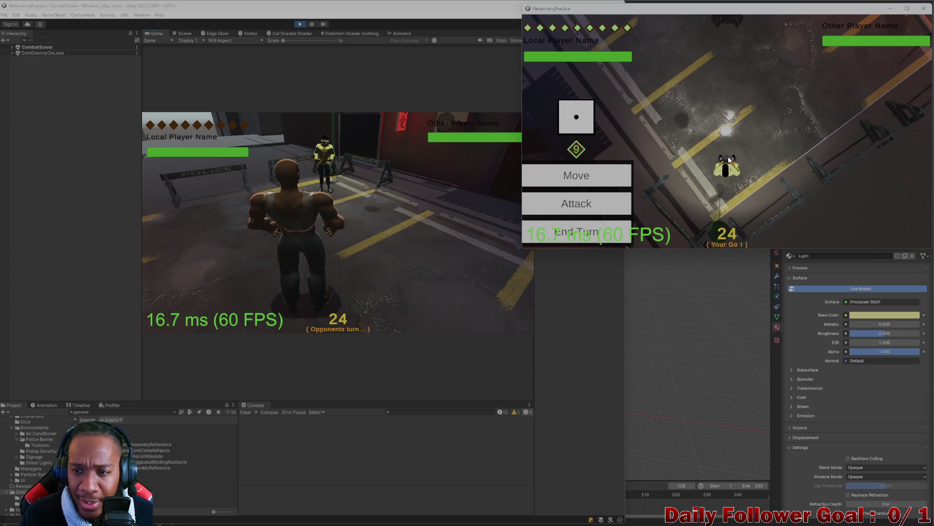
In the build, start a move, cancel it and pass the turn
key("Return")
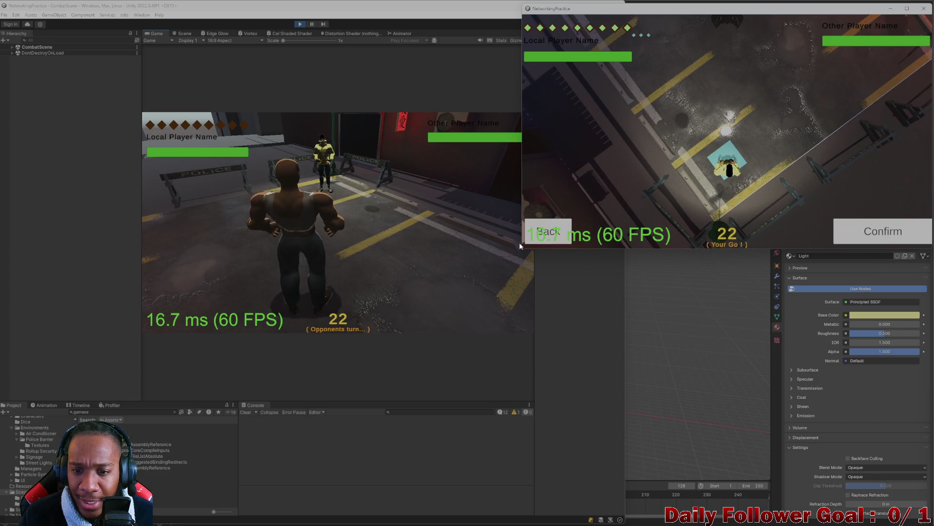
key("Escape")
key("Return")
Lay and confirm a move path for the editor's character, then end the turn
left_click(200, 241)
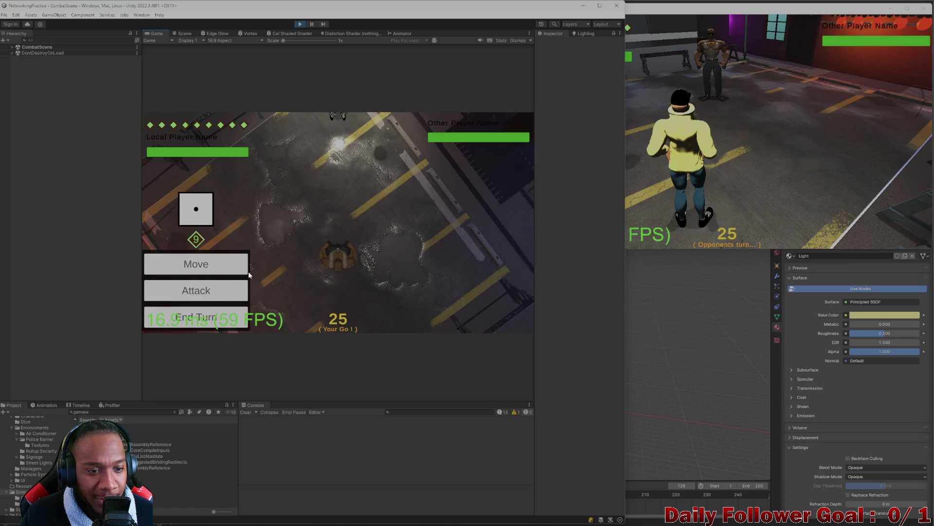
mouse_move(337, 251)
left_mouse_down()
mouse_move(338, 221)
mouse_move(352, 212)
mouse_move(341, 206)
mouse_move(352, 208)
mouse_move(343, 226)
mouse_move(347, 279)
left_mouse_up()
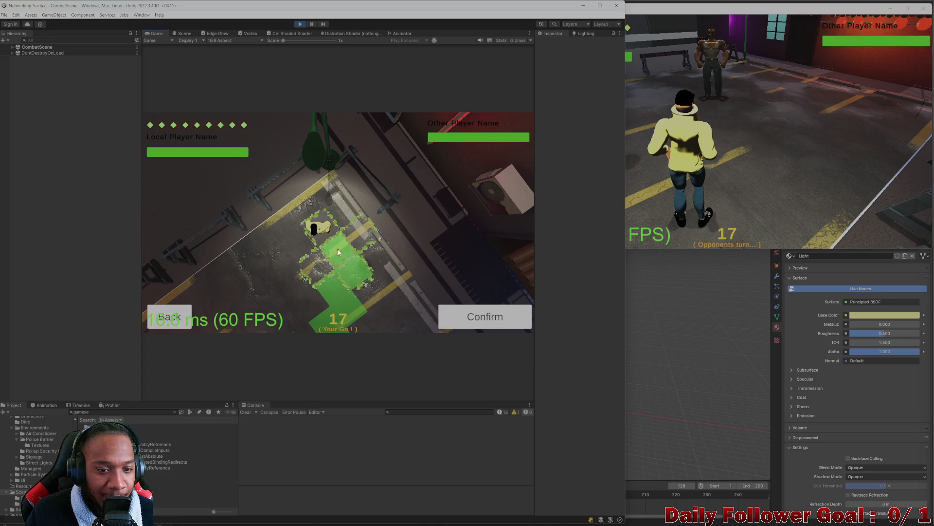
left_click(171, 317)
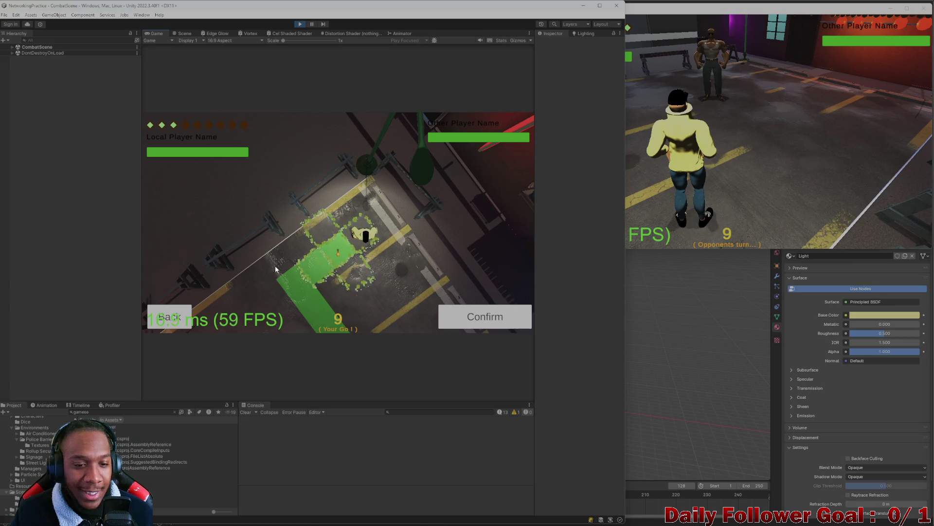
left_click(487, 323)
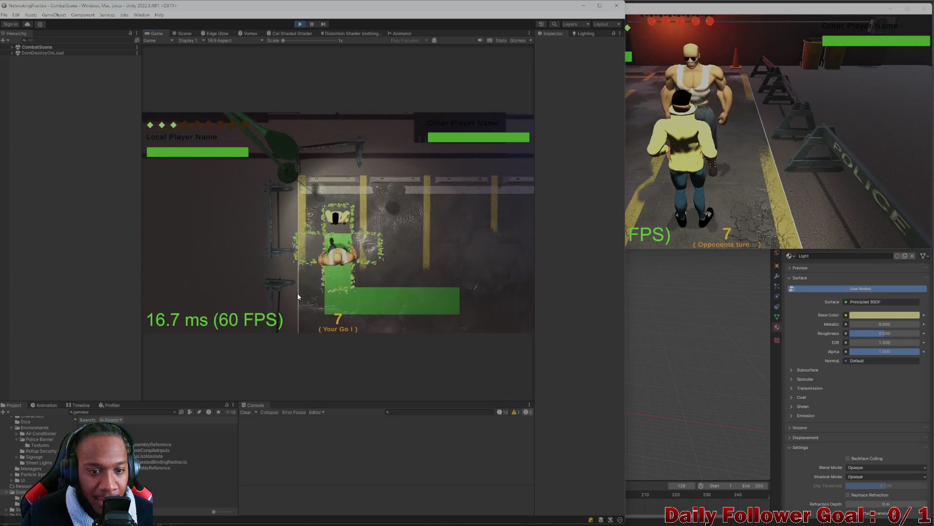
left_click(237, 316)
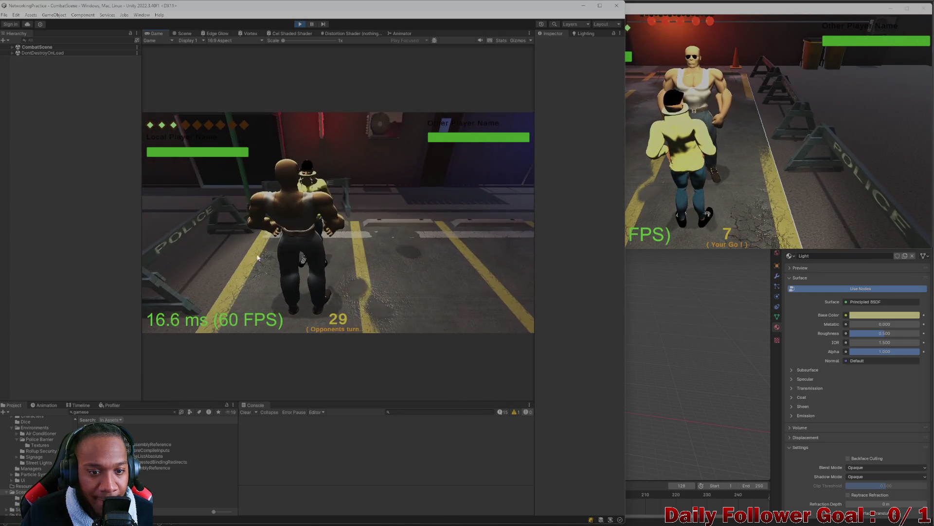
Move the build's character next to the opponent and end its turn
left_click(688, 164)
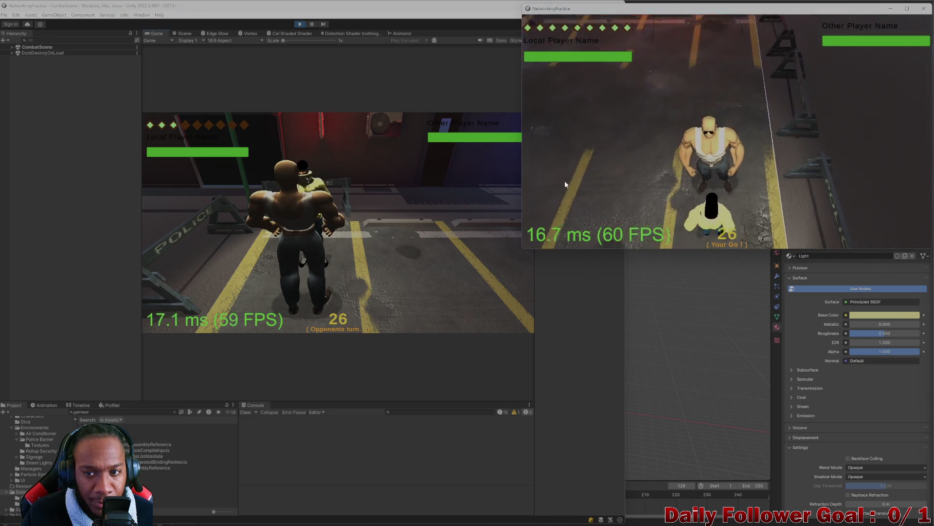
left_click(579, 180)
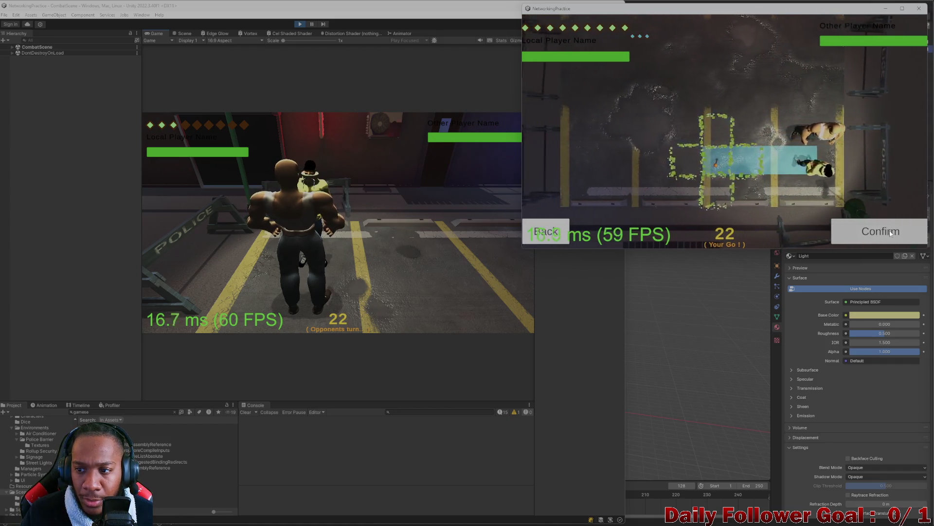
left_click(869, 232)
left_click(616, 235)
left_click(211, 222)
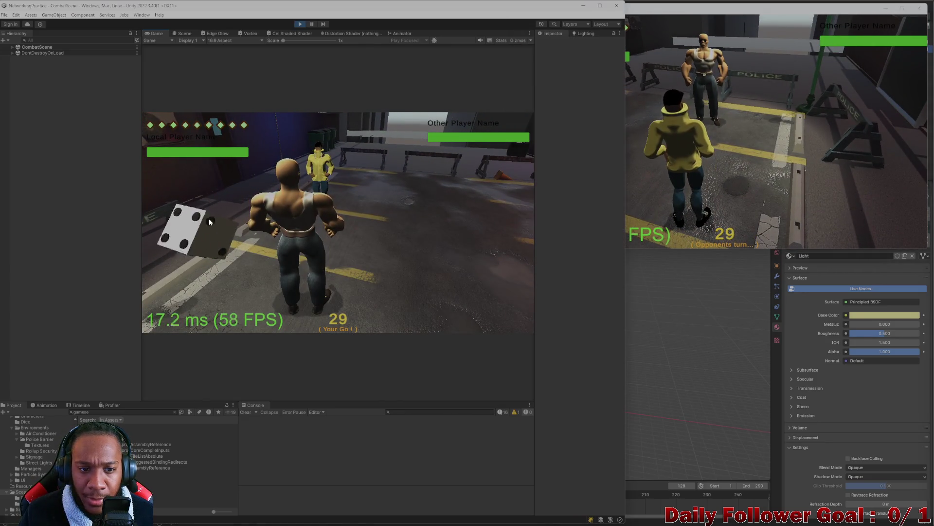
In the game build, plan and cancel a character move twice, then end the turn
left_click(694, 200)
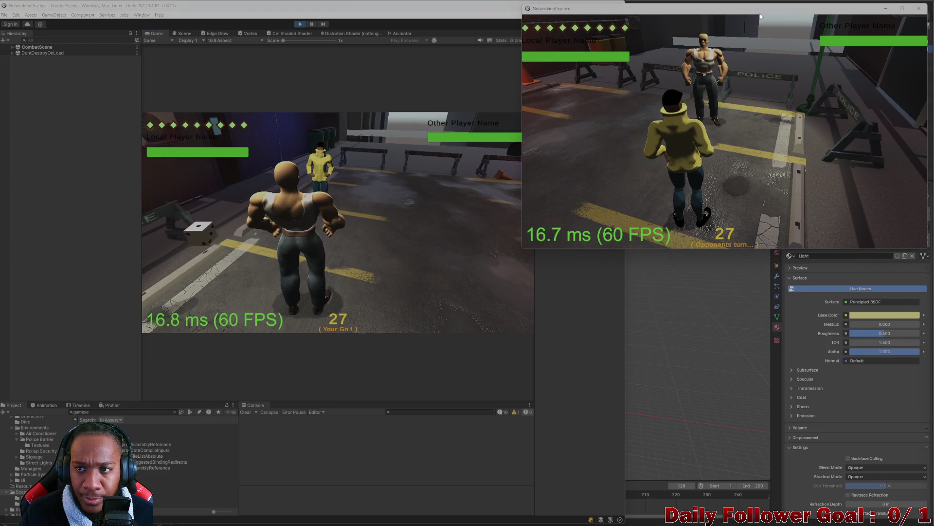
left_click_drag(760, 14, 765, 12)
left_click(438, 199)
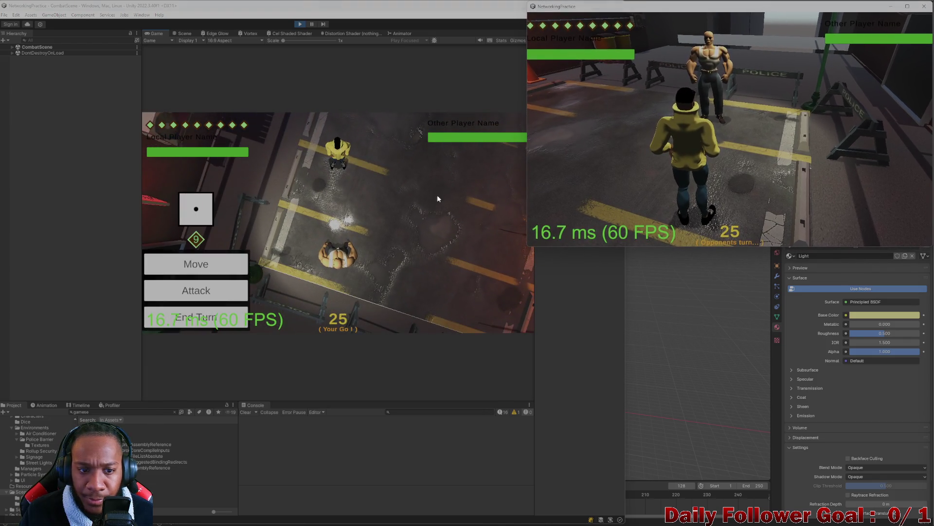
left_click(247, 264)
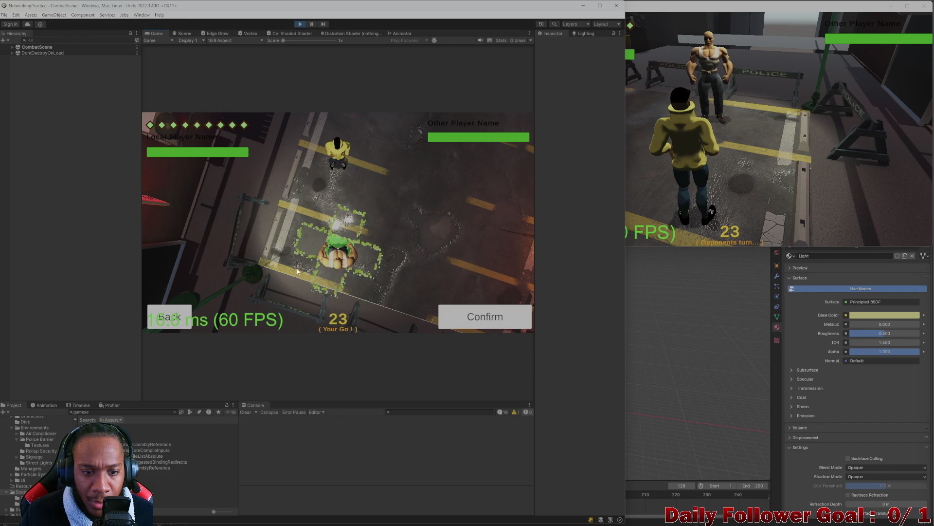
left_click(457, 322)
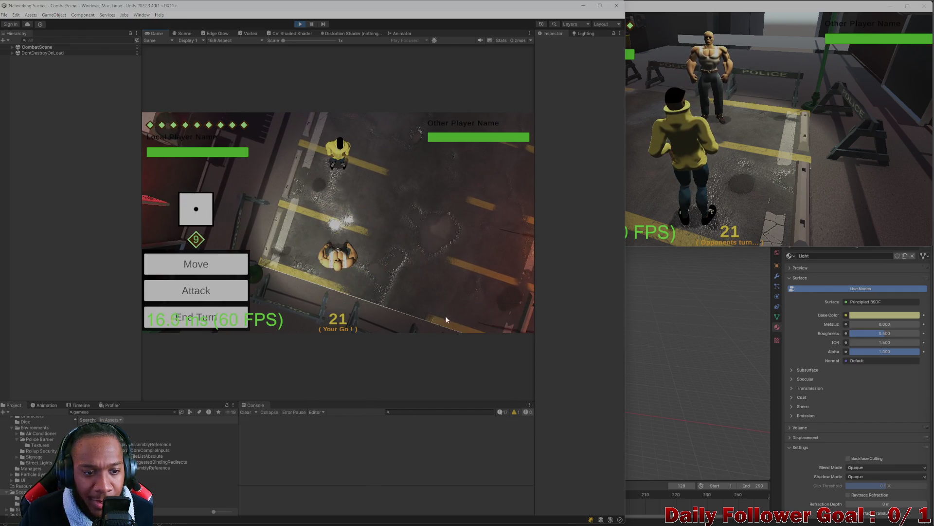
left_click(241, 267)
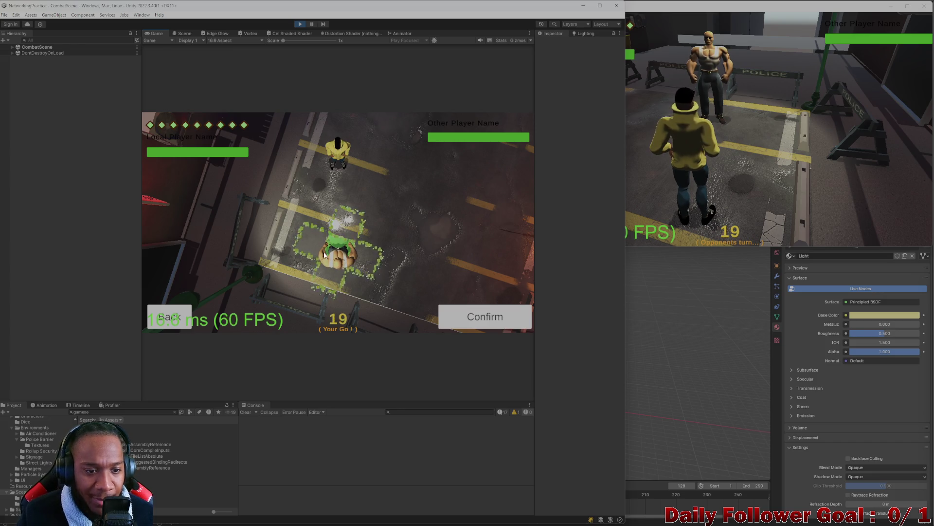
left_click(475, 317)
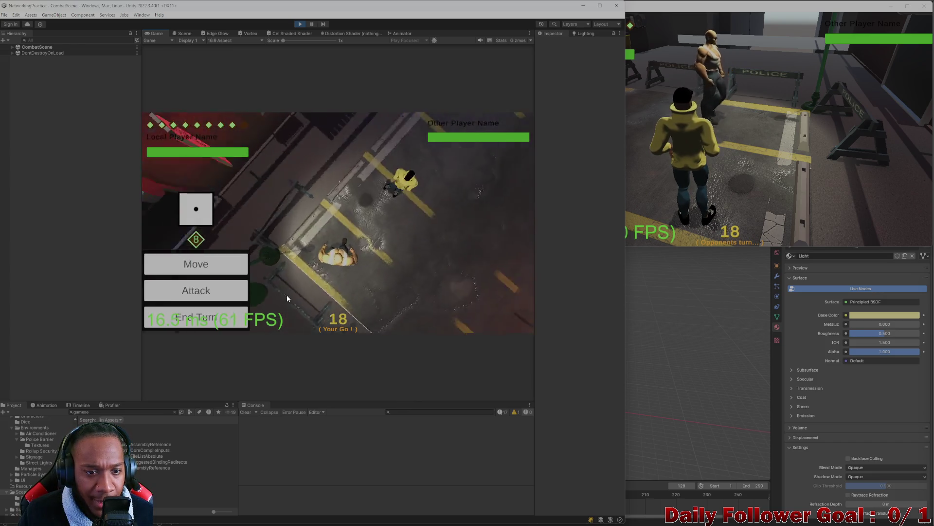
left_click(196, 316)
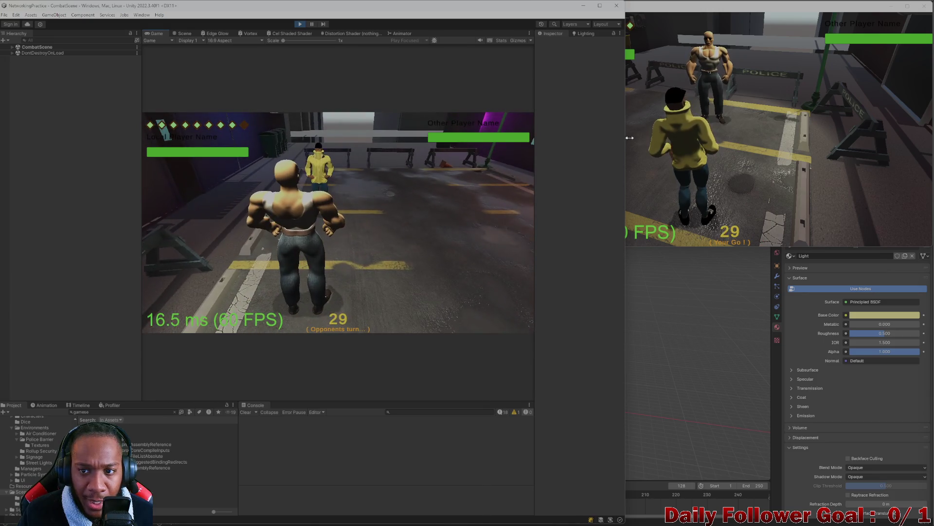
Commit the move along the blue path, end the turn, and return to the editor's Scene view
left_click_drag(628, 138, 528, 137)
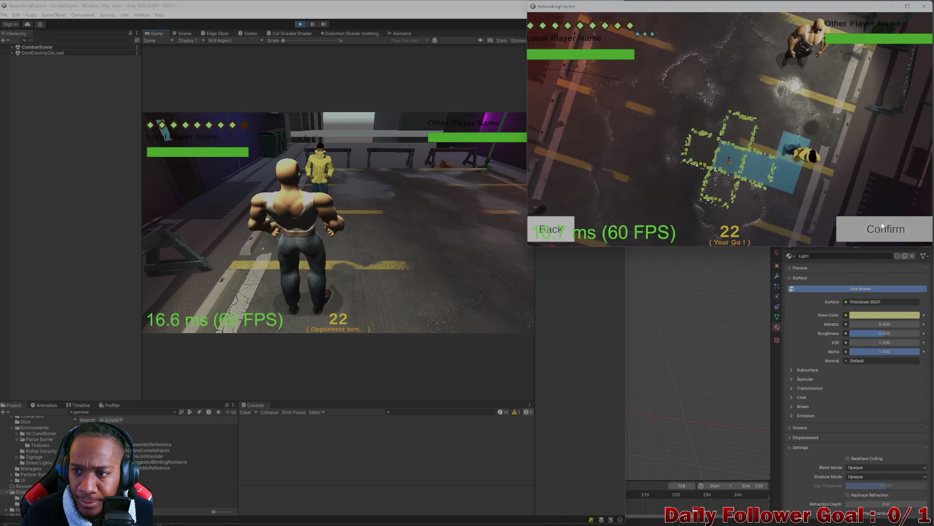
left_click(865, 233)
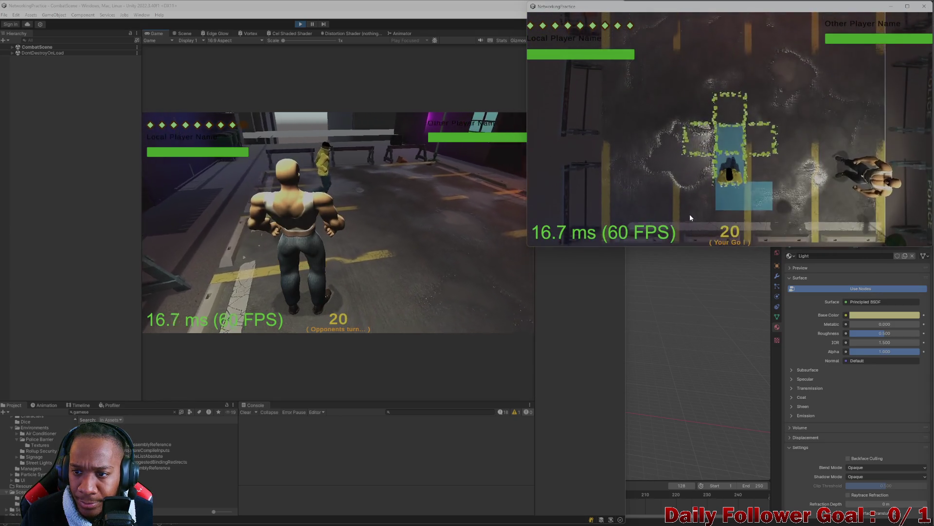
left_click(616, 234)
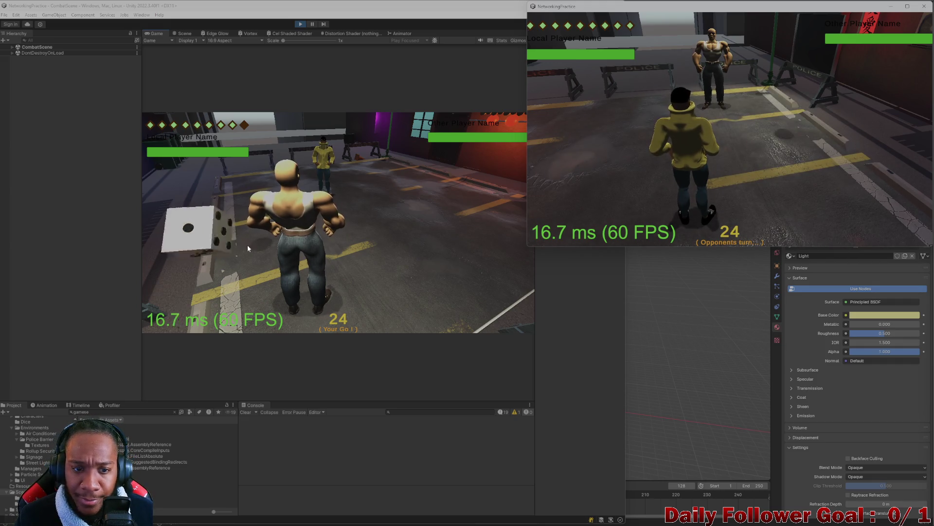
left_click(197, 227)
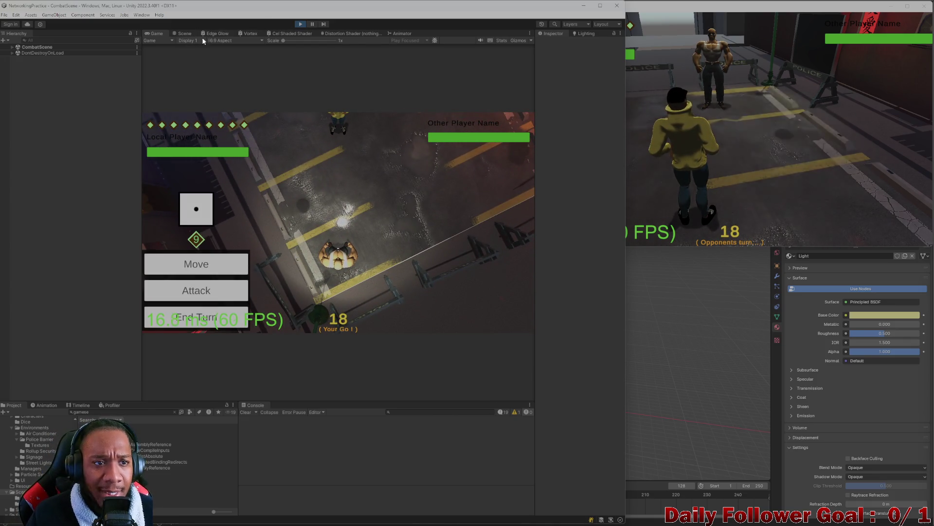
left_click(183, 34)
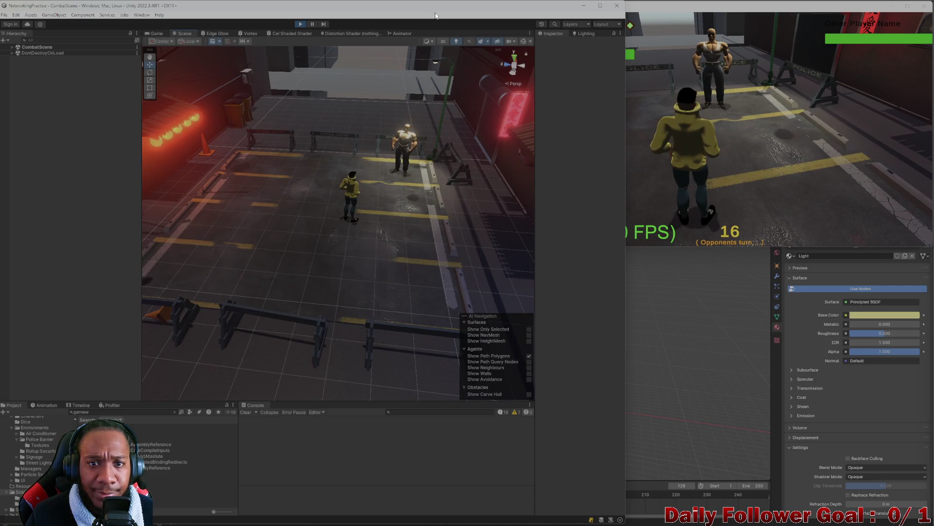
Maximize the editor, select and orbit around the parking-lot plane, then switch to the Game view
double_click(437, 18)
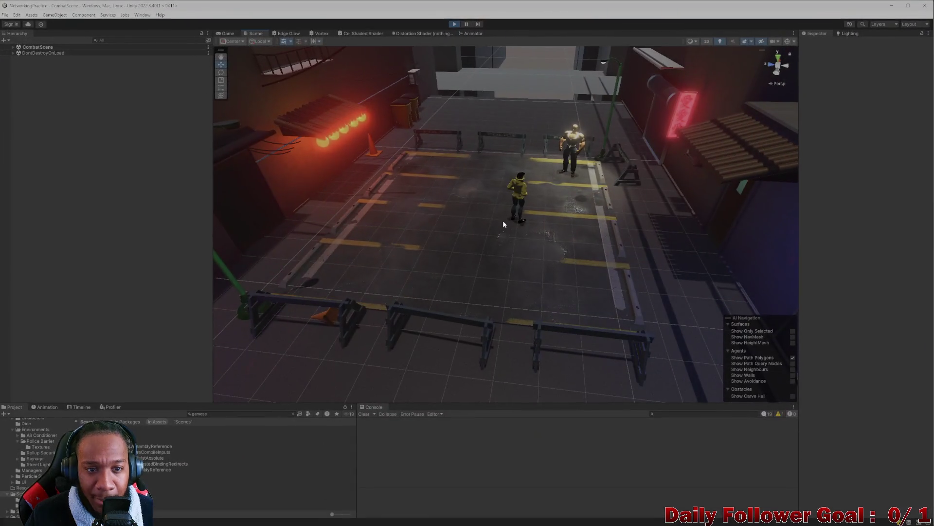
left_click(475, 228)
mouse_move(475, 227)
left_mouse_down()
mouse_move(441, 216)
mouse_move(485, 232)
mouse_move(512, 221)
mouse_move(565, 233)
mouse_move(510, 255)
mouse_move(455, 254)
mouse_move(484, 250)
mouse_move(583, 52)
left_mouse_up()
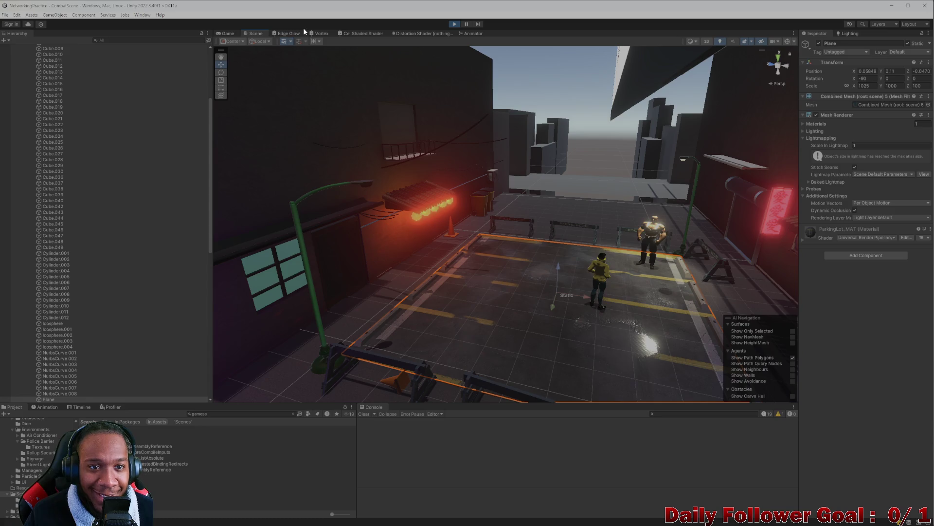
left_click(228, 33)
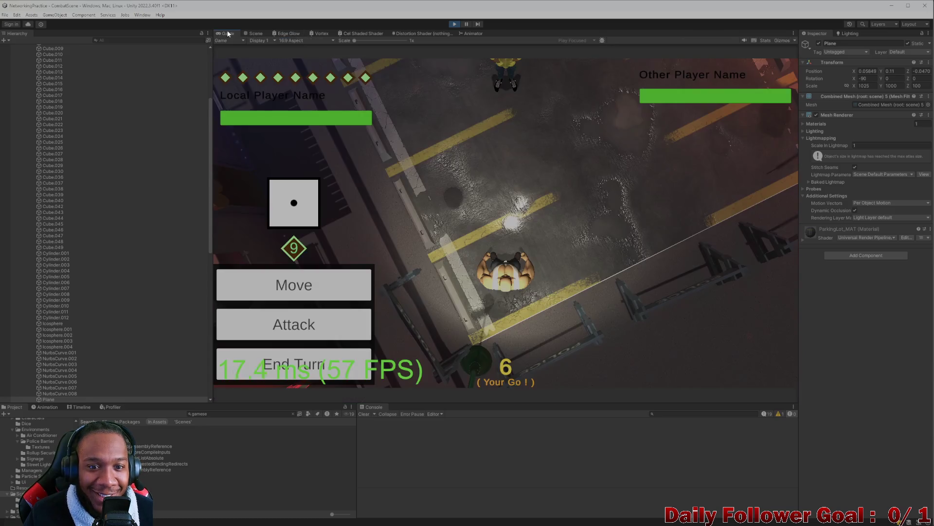
Plot a move across the lot, then roll, move, confirm and end the second client's turn
left_click(324, 296)
mouse_move(509, 261)
left_mouse_down()
mouse_move(540, 211)
mouse_move(601, 195)
left_mouse_up()
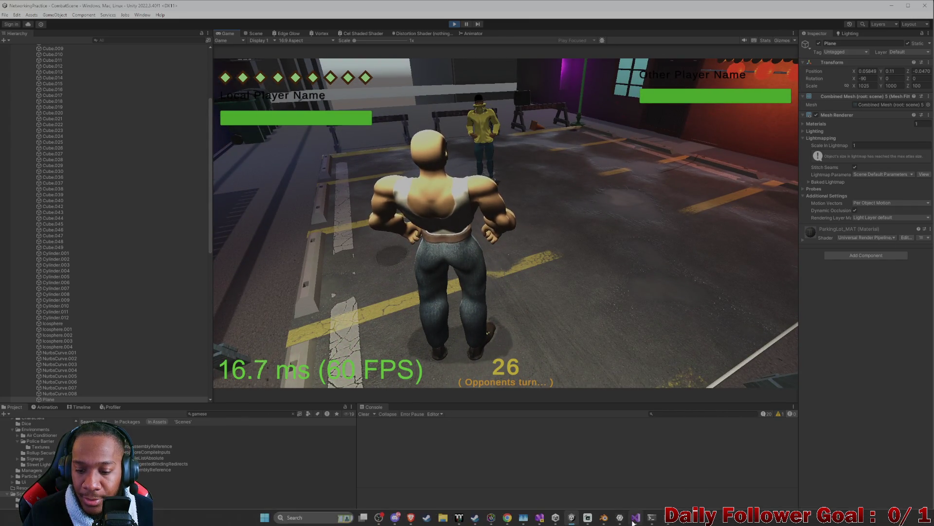
left_click(668, 519)
left_click(615, 153)
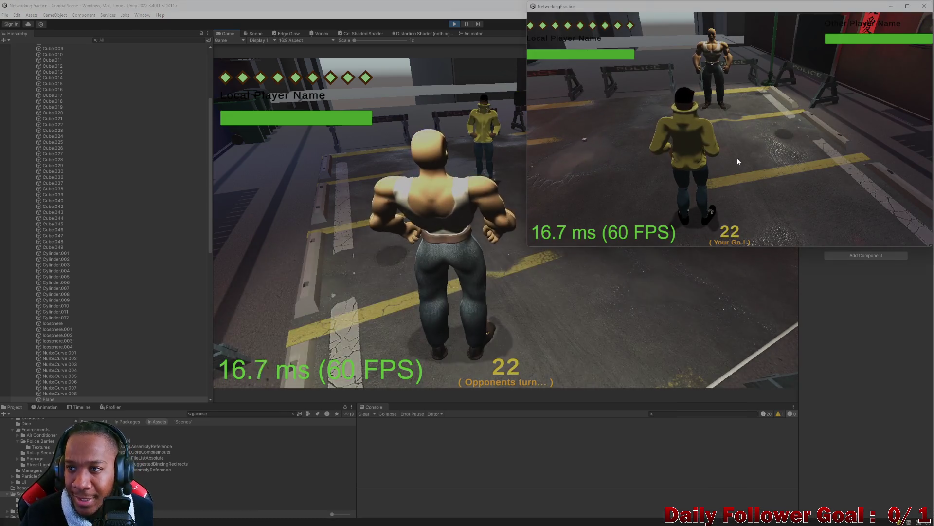
left_click(579, 170)
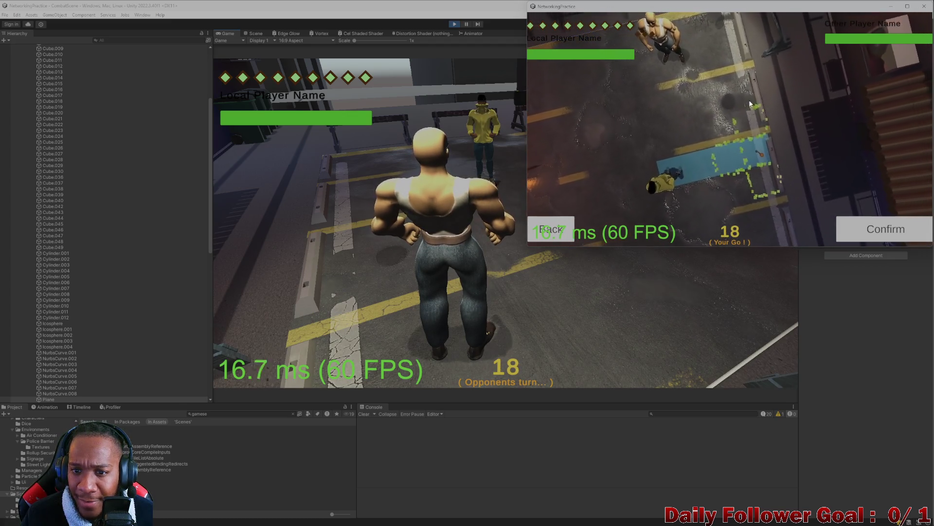
left_click(897, 233)
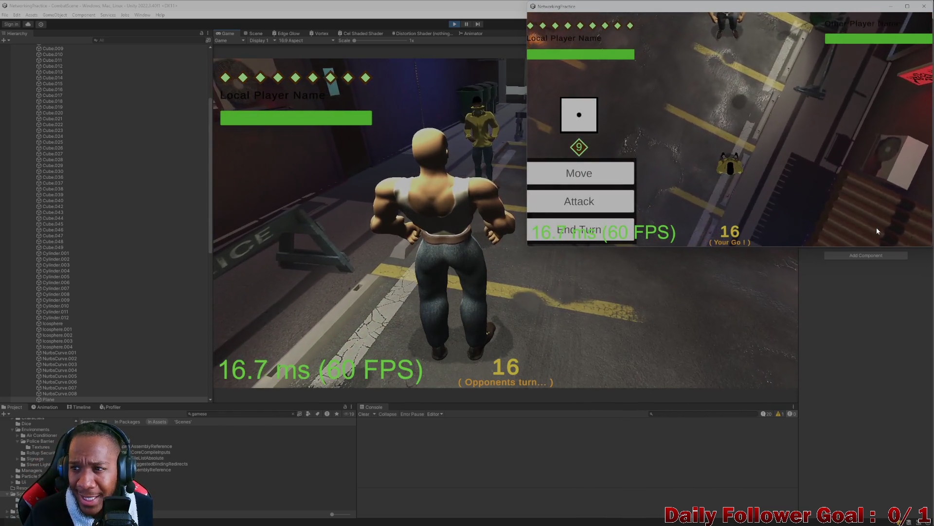
left_click(579, 233)
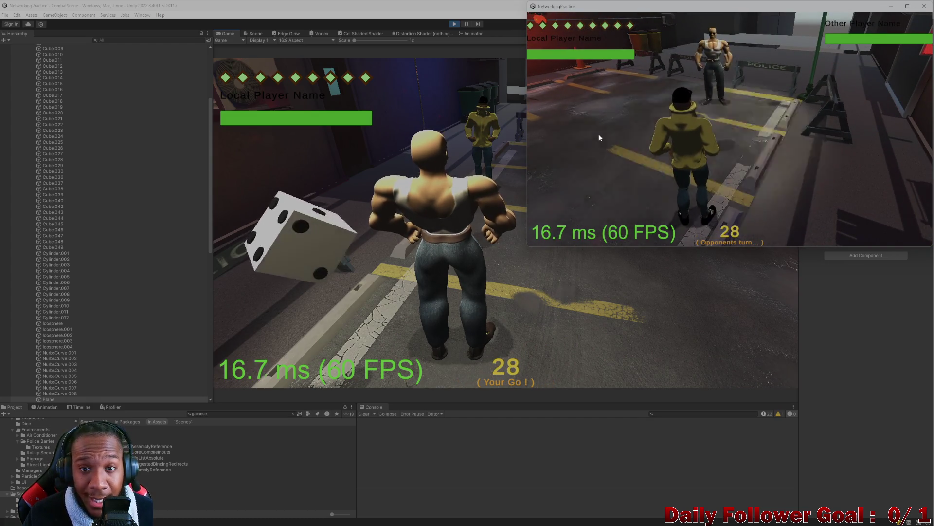
Return to the Scene view and orbit toward the character and wall
left_click(213, 18)
left_click(254, 33)
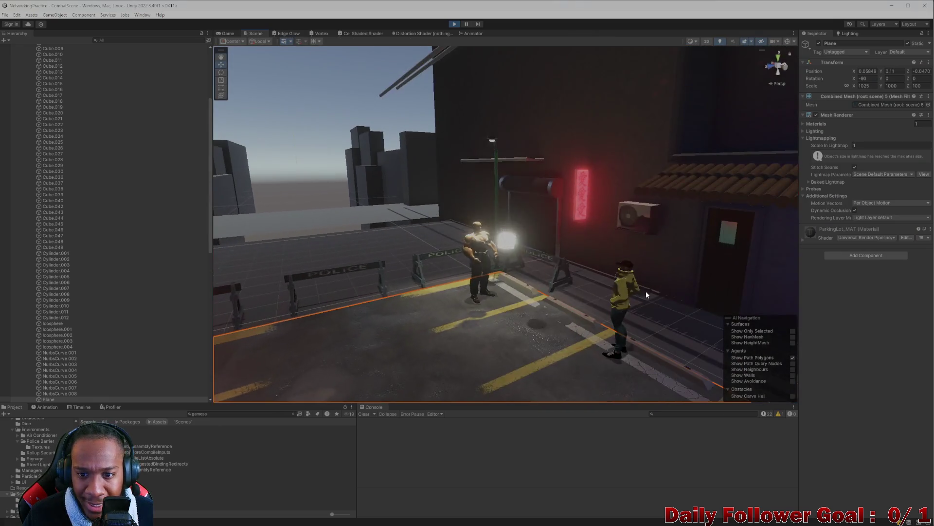
mouse_move(646, 290)
left_mouse_down()
mouse_move(561, 279)
mouse_move(285, 282)
mouse_move(326, 253)
left_mouse_up()
Orbit the alley from the air conditioner by the neon sign to the parking lot, then show the game
scroll(180, 256, "down", 3)
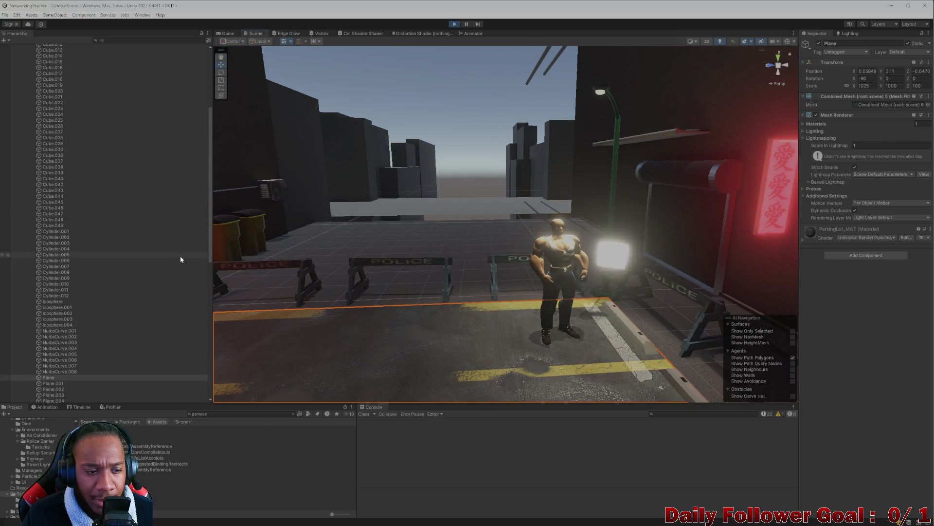
scroll(553, 275, "down", 3)
mouse_move(495, 287)
left_mouse_down()
mouse_move(637, 314)
mouse_move(604, 259)
mouse_move(520, 229)
mouse_move(582, 259)
mouse_move(535, 244)
mouse_move(542, 276)
mouse_move(467, 294)
mouse_move(563, 328)
mouse_move(534, 256)
mouse_move(448, 292)
mouse_move(589, 304)
mouse_move(562, 292)
left_mouse_up()
mouse_move(528, 335)
left_mouse_down()
mouse_move(374, 324)
mouse_move(456, 297)
mouse_move(670, 334)
mouse_move(606, 243)
left_mouse_up()
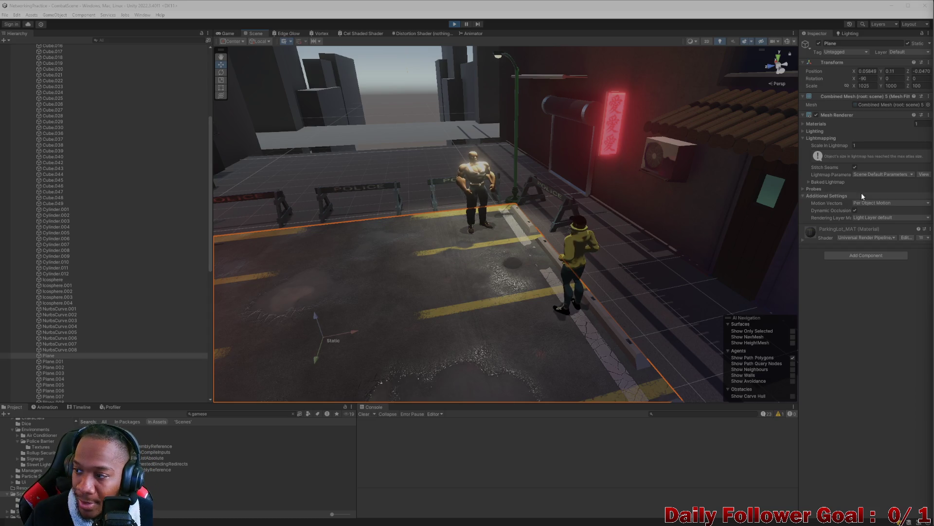
mouse_move(548, 292)
left_mouse_down()
mouse_move(603, 276)
mouse_move(469, 272)
left_mouse_up()
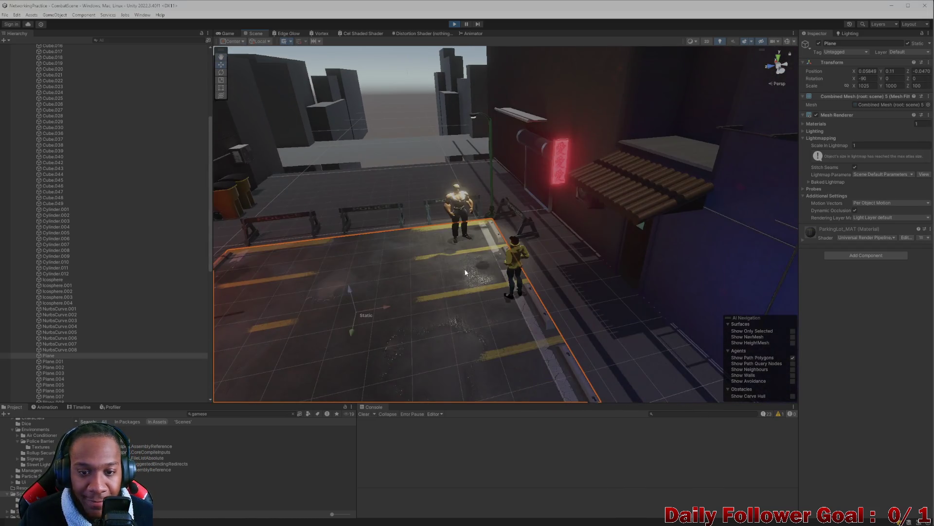
left_click(227, 35)
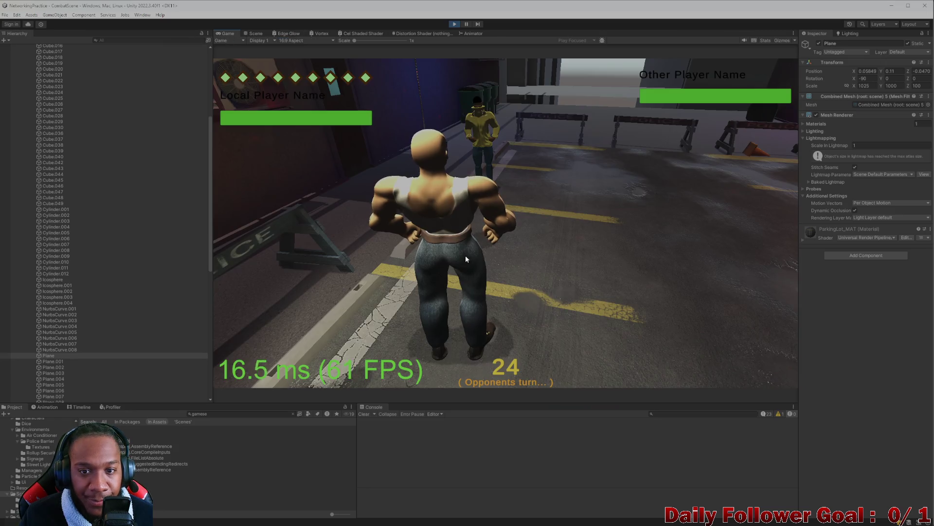
In the second game client, roll the die, move, confirm, and end the turn
left_click(556, 517)
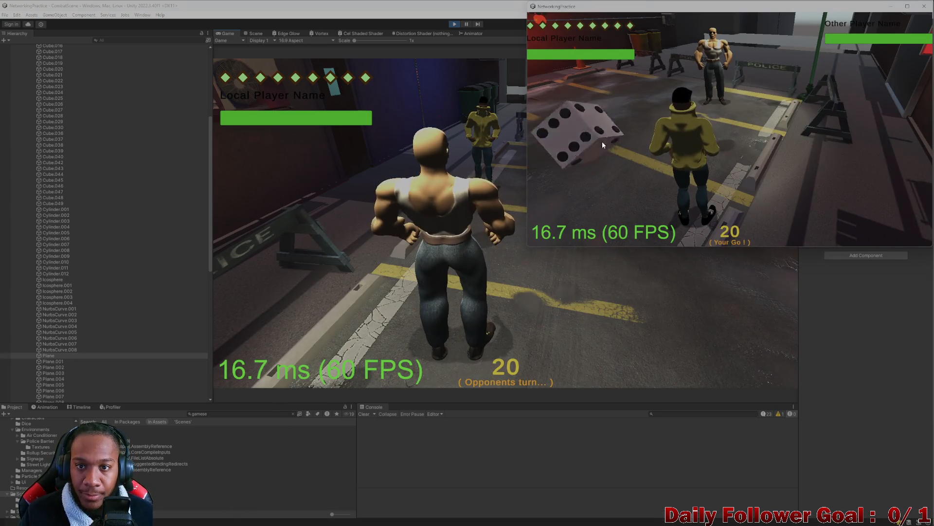
left_click(622, 149)
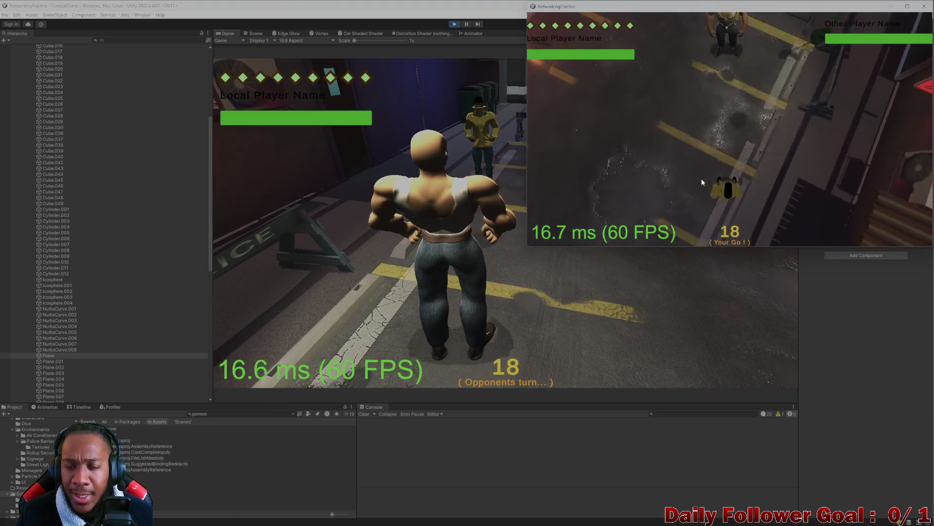
left_click(616, 180)
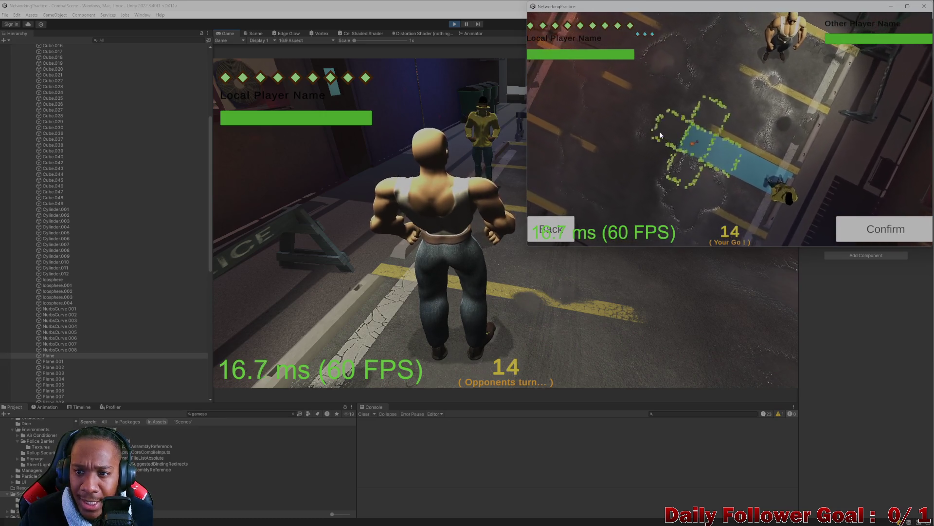
left_click(862, 219)
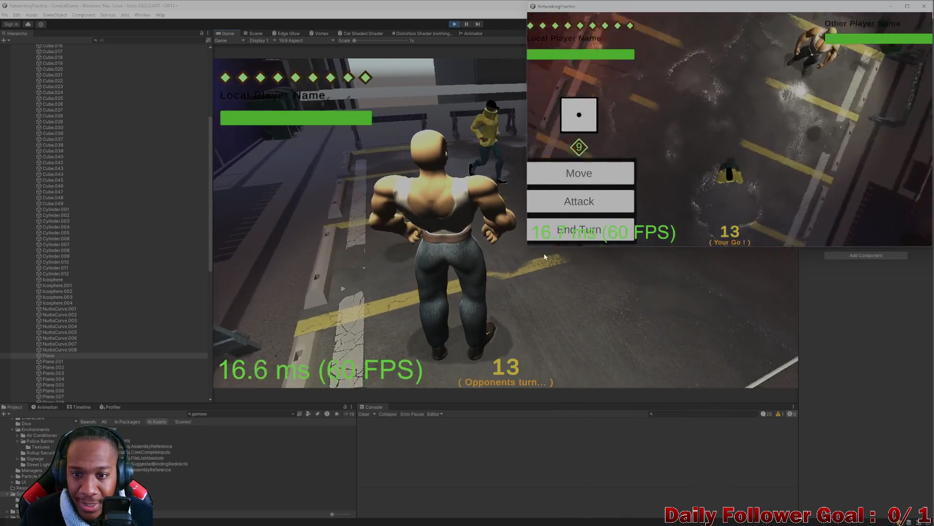
left_click(560, 228)
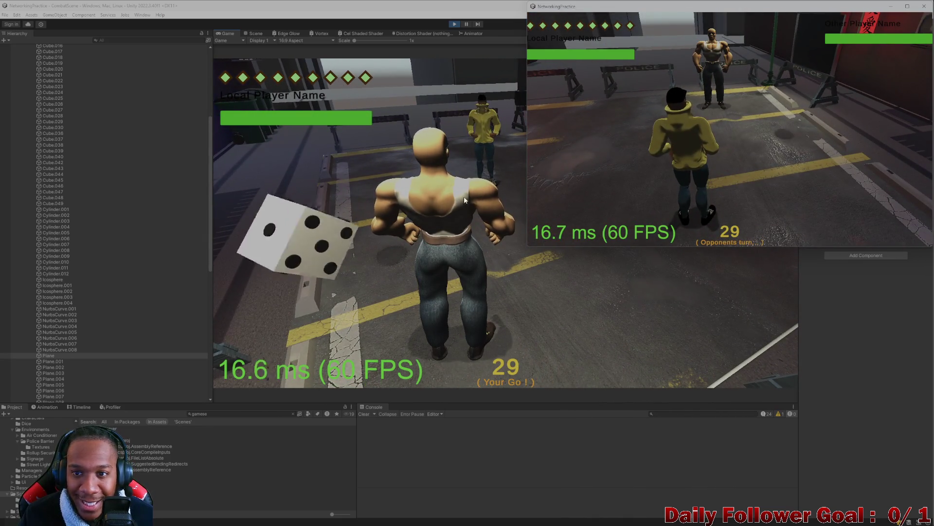
In the editor's game, roll, move along the path, confirm, end the turn, then restore the editor window
left_click(380, 211)
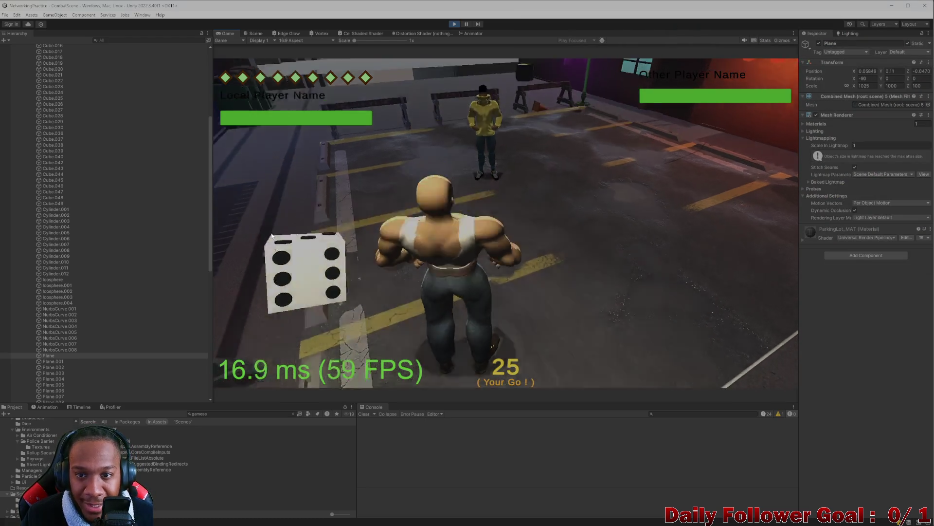
left_click(338, 280)
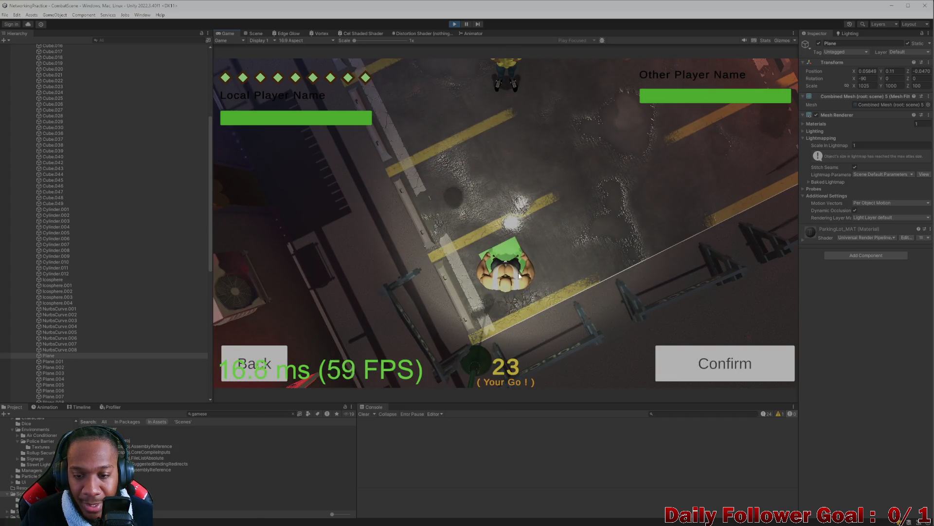
left_click(567, 248)
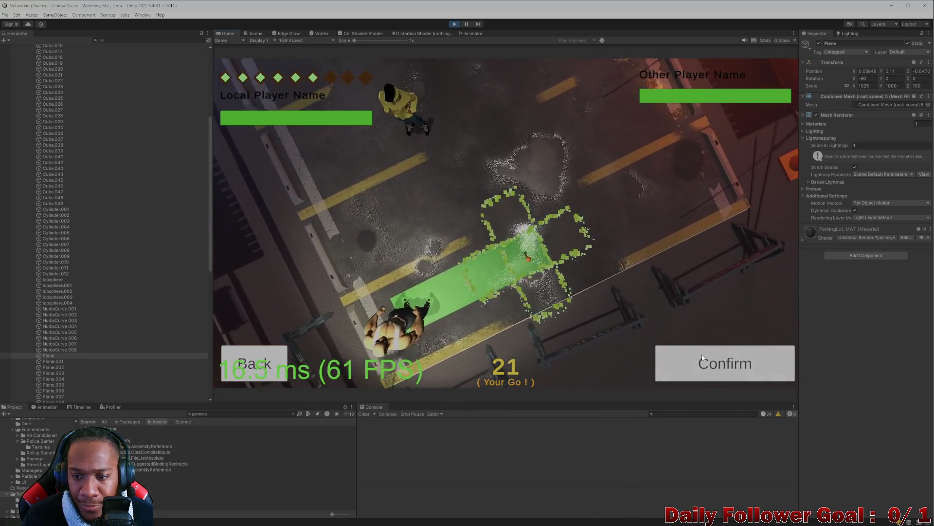
left_click(702, 358)
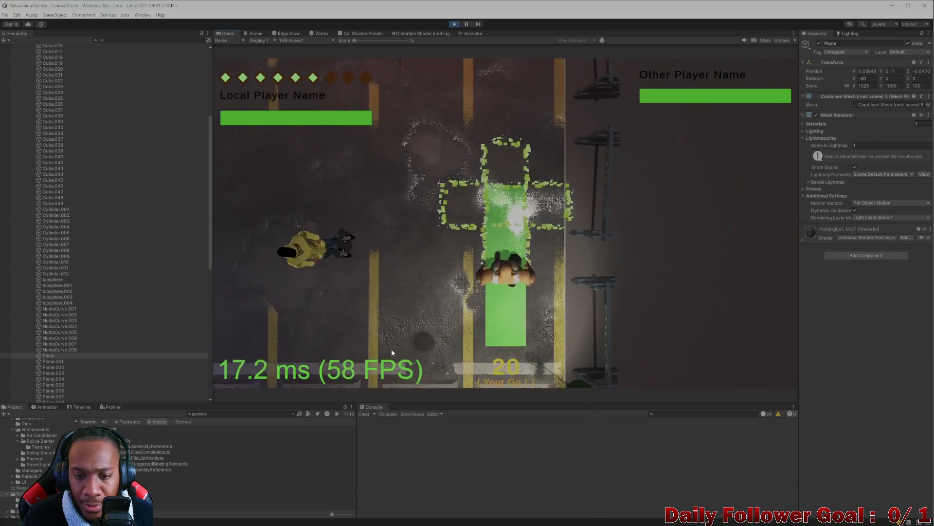
left_click(355, 369)
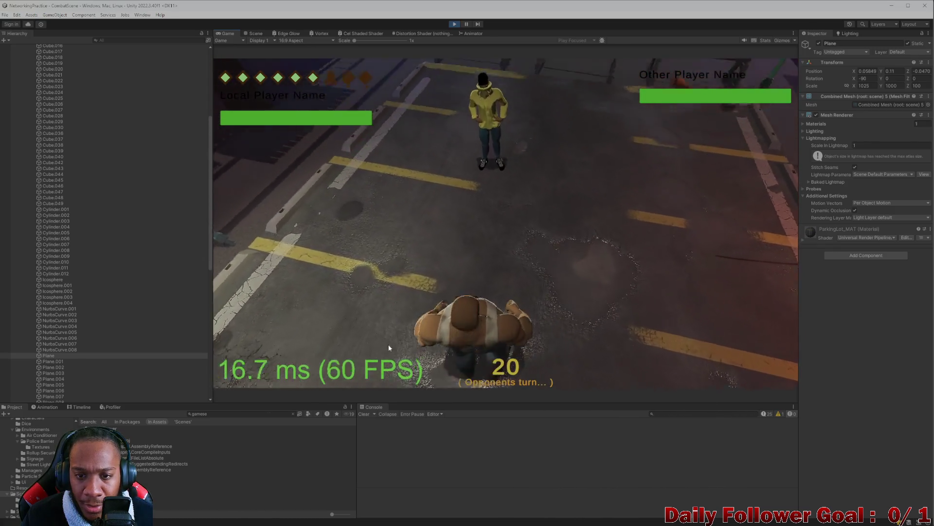
mouse_move(532, 7)
left_mouse_down()
mouse_move(291, 13)
mouse_move(363, 8)
mouse_move(363, 22)
left_mouse_up()
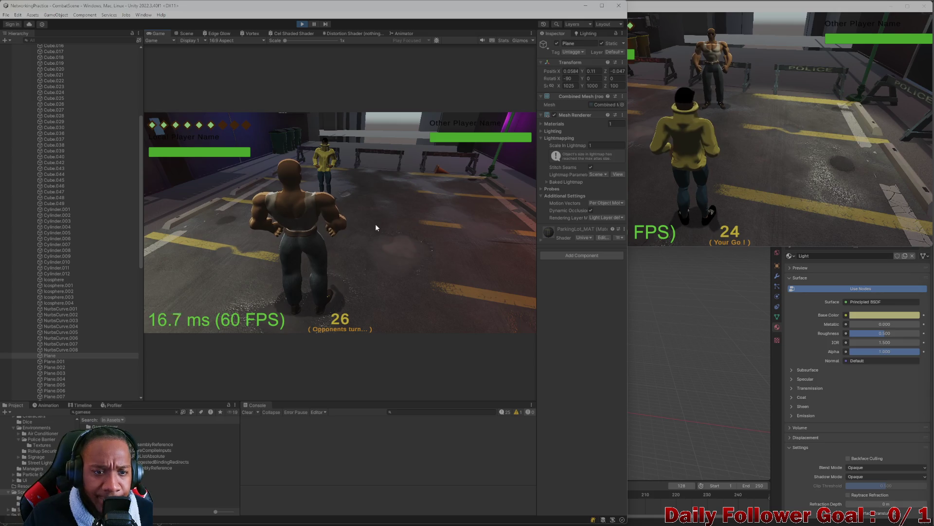
Move The Speedster to a new tile in the second client, confirm, and end its turn
left_click(752, 123)
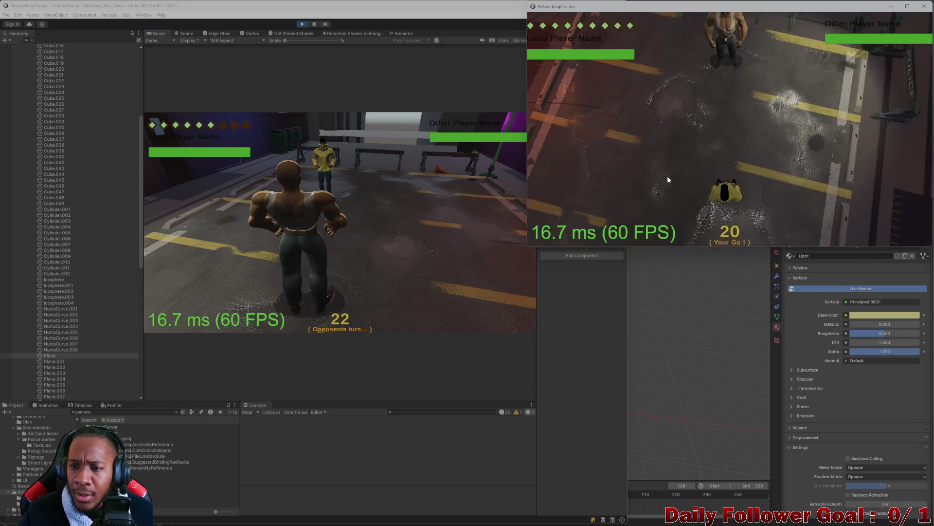
left_click(728, 163)
left_click(551, 175)
left_click(718, 165)
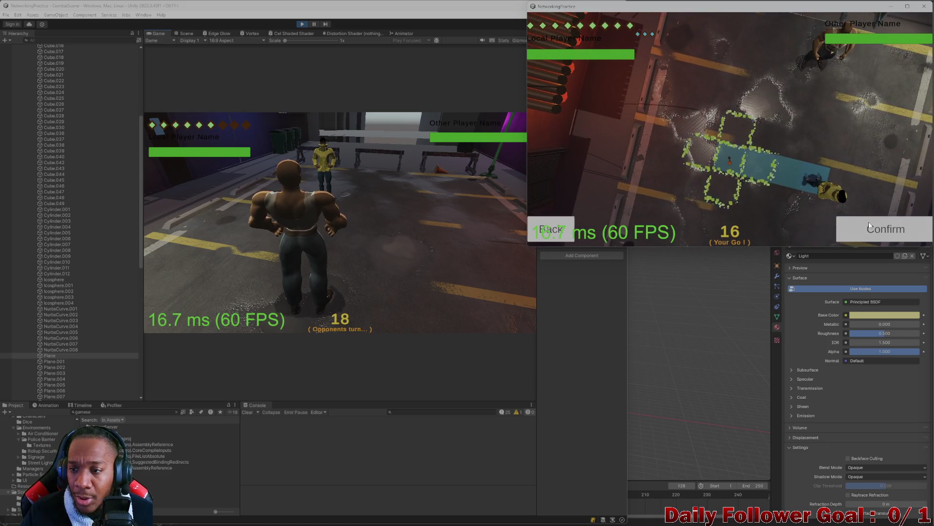
left_click(863, 229)
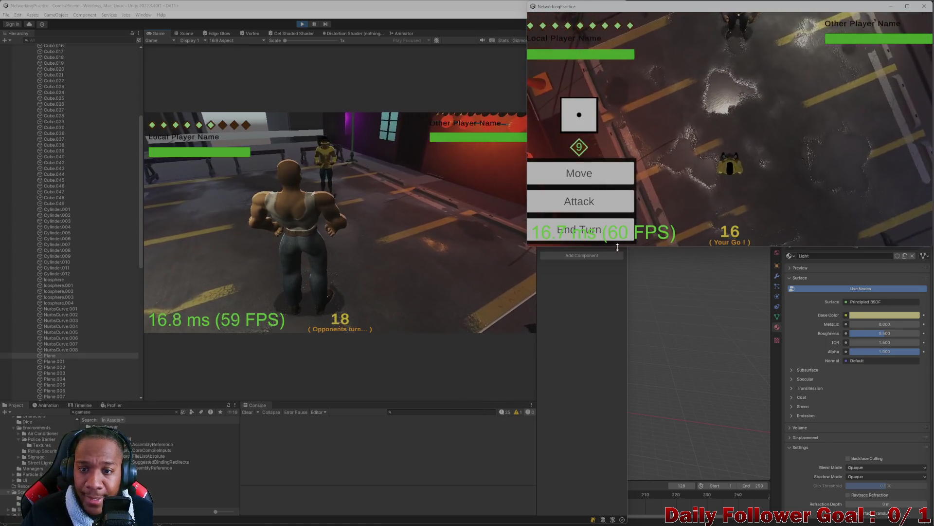
left_click(593, 223)
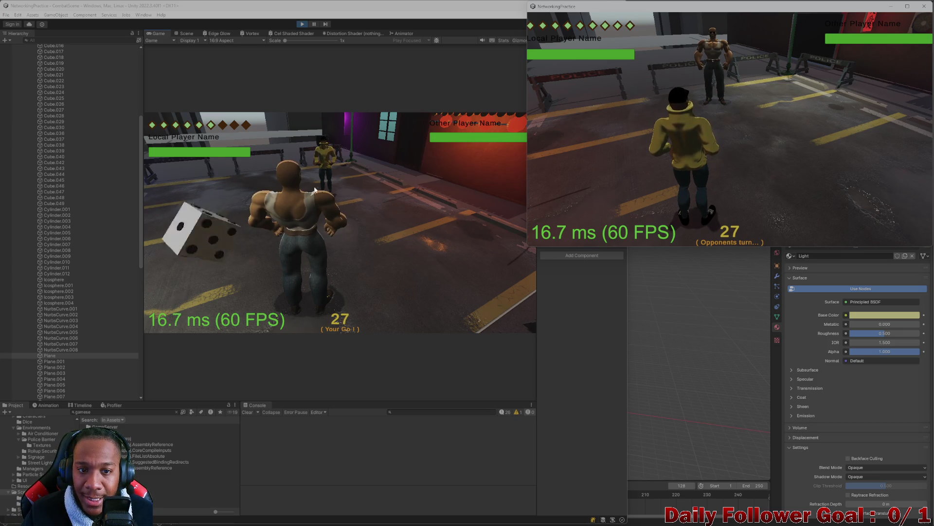
Bring the Unity editor forward and switch to the Scene view
left_click(455, 167)
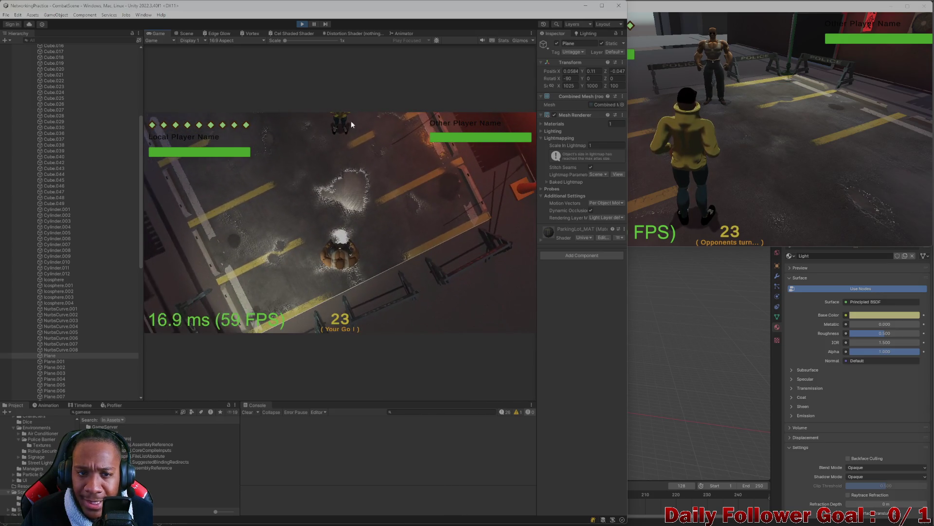
left_click(186, 34)
scroll(219, 259, "up", 10)
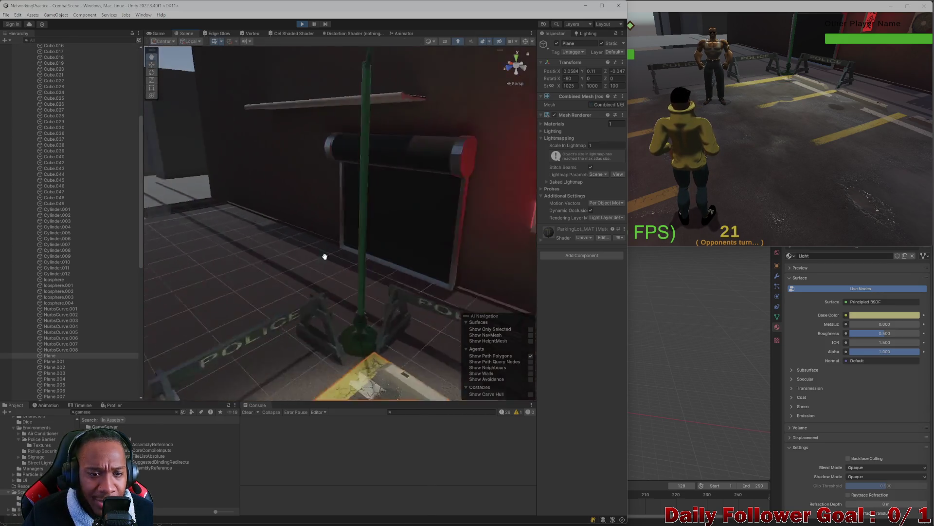
Select the shutter, then the wall plane behind it, and expand the wall material's settings
scroll(455, 261, "up", 5)
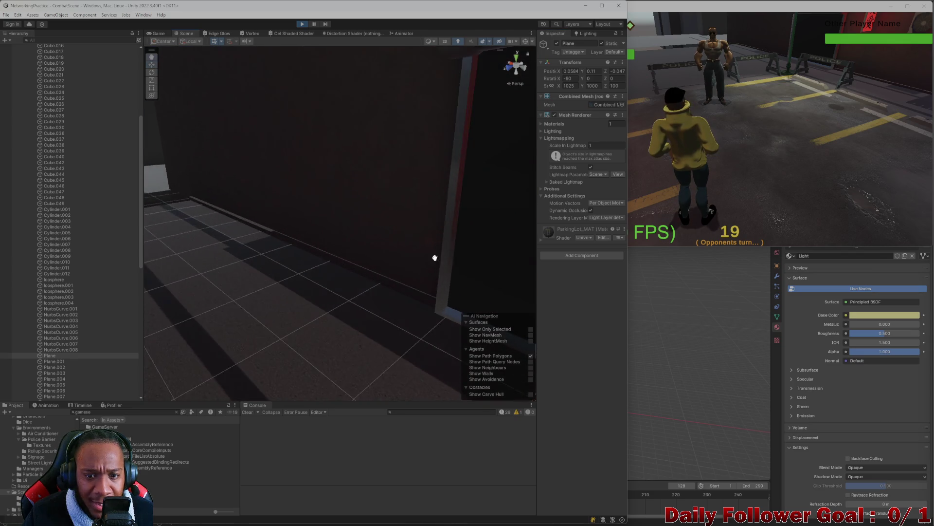
left_click(266, 248)
scroll(273, 248, "down", 3)
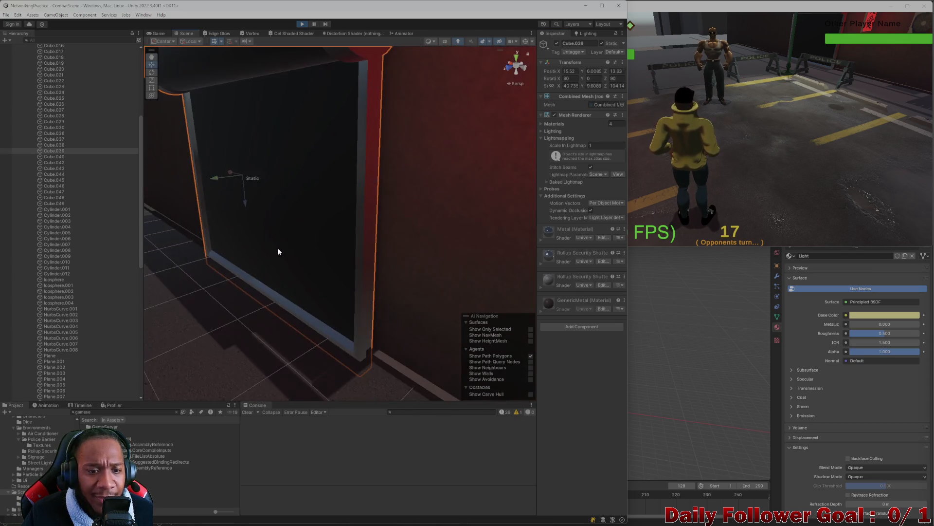
scroll(340, 233, "up", 3)
scroll(331, 229, "down", 4)
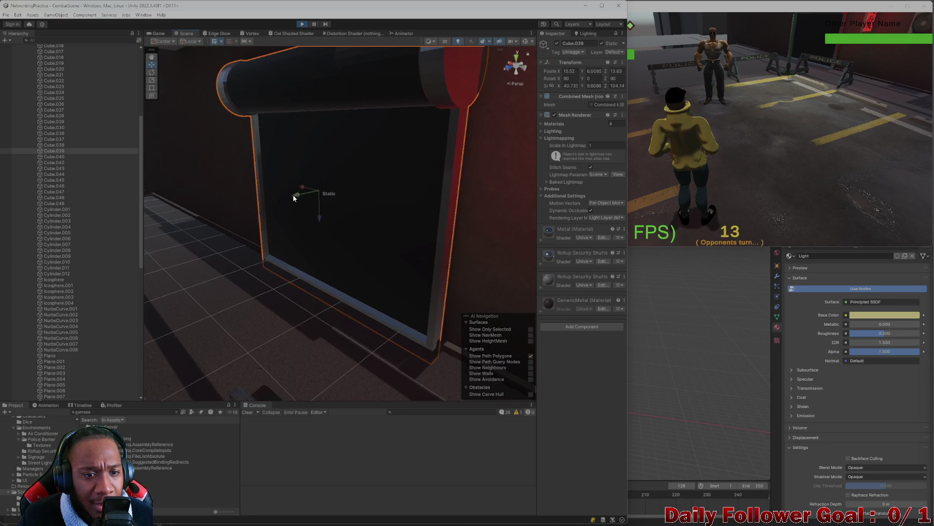
scroll(313, 218, "up", 3)
scroll(290, 223, "up", 2)
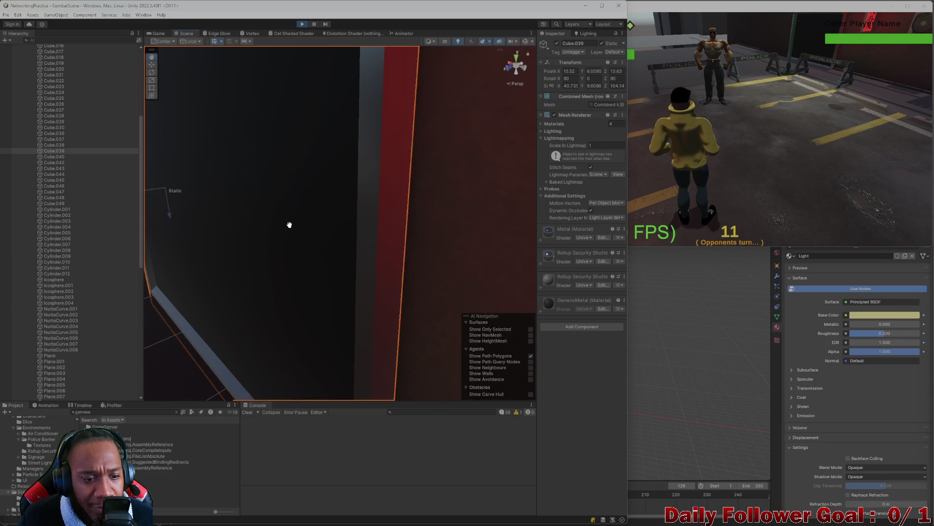
scroll(290, 229, "up", 2)
scroll(291, 236, "down", 5)
left_click(288, 246)
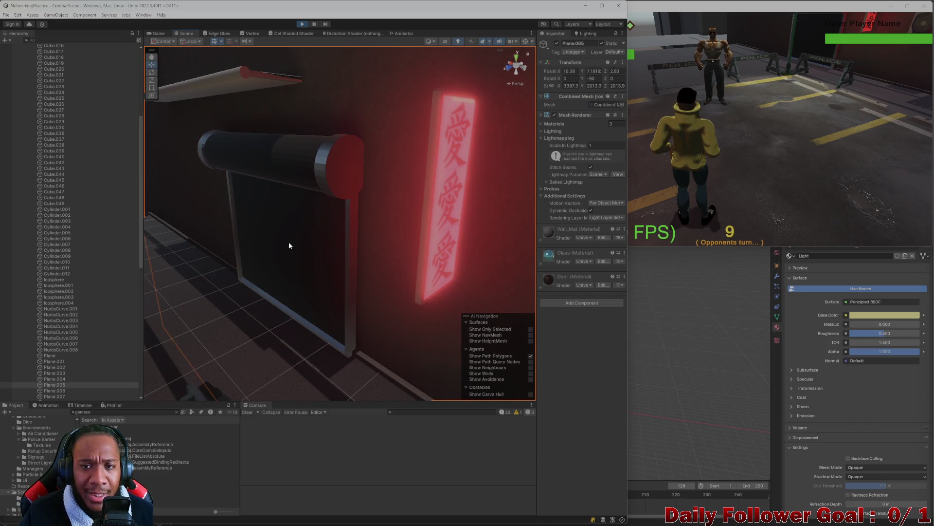
left_click(568, 228)
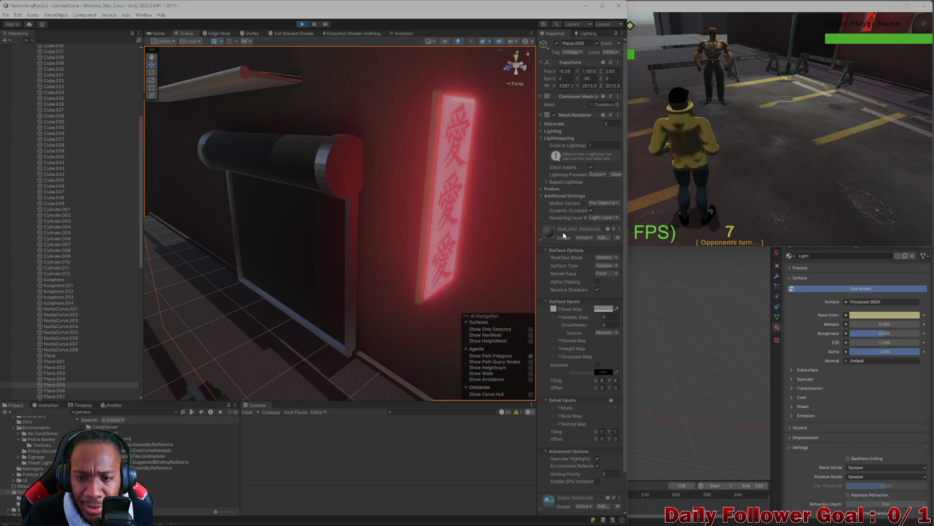
Reselect the shutter and locate its Rollup Security Shutter material in the Project assets
left_click(296, 219)
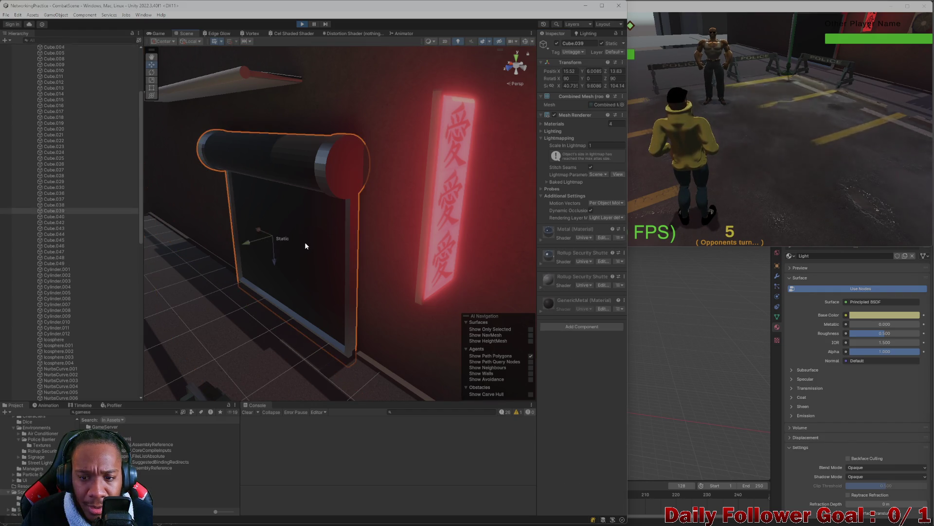
left_click(568, 255)
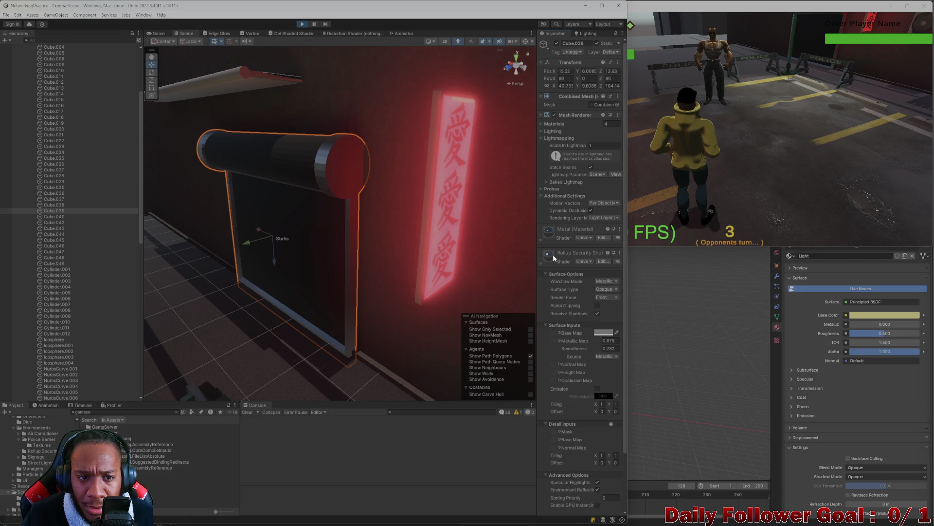
left_click(542, 266)
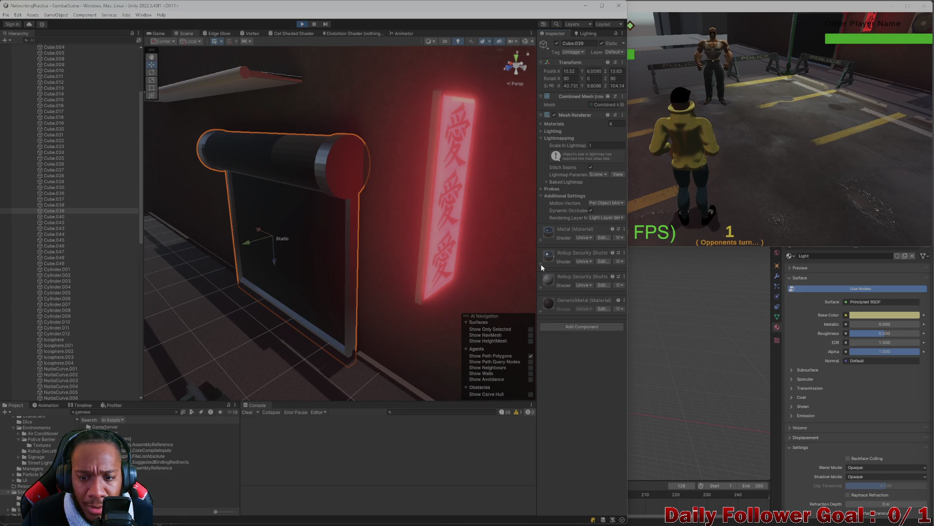
left_click(624, 253)
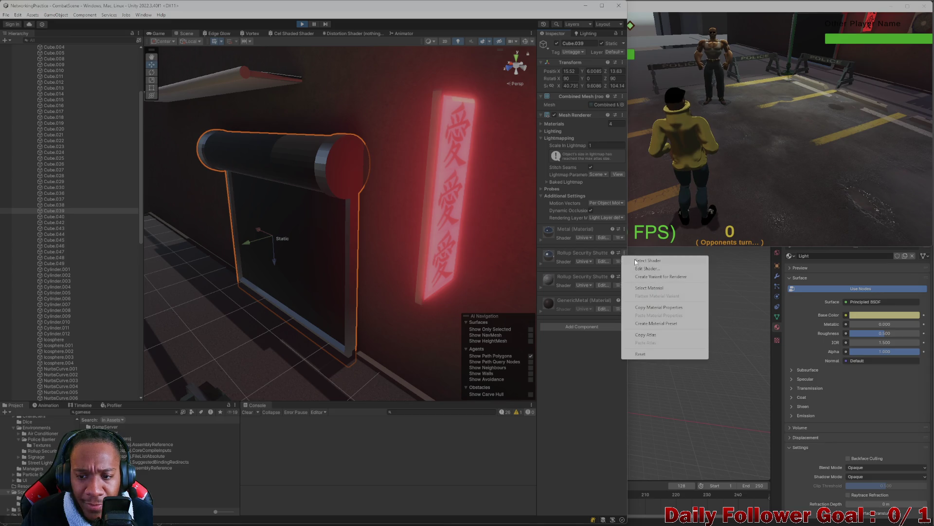
left_click(655, 288)
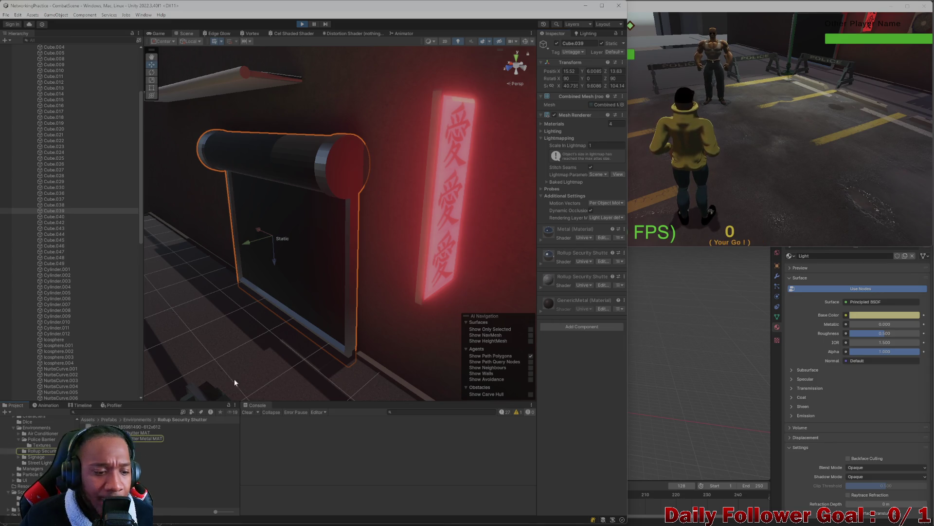
Apply the Rollup Security Shutter Metal MAT to the shutter
mouse_move(151, 438)
left_mouse_down()
mouse_move(250, 344)
mouse_move(287, 264)
left_mouse_up()
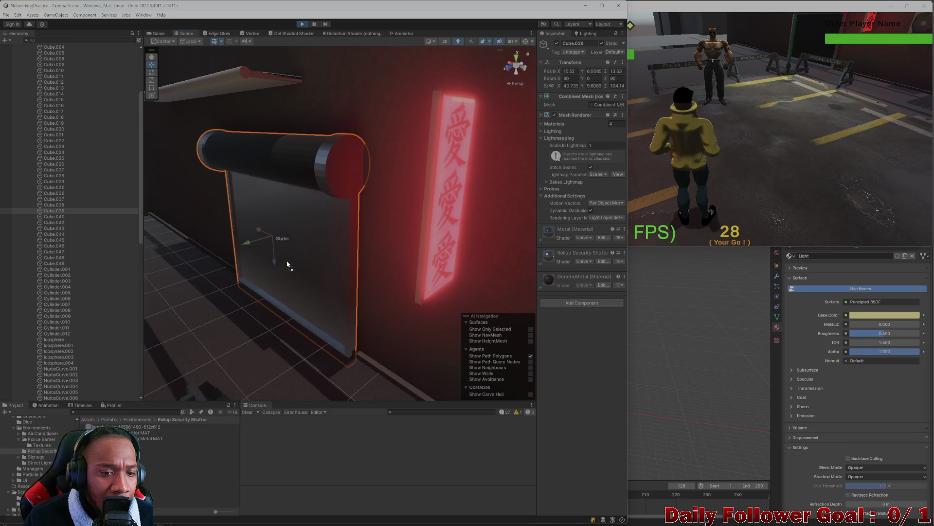
scroll(289, 265, "up", 5)
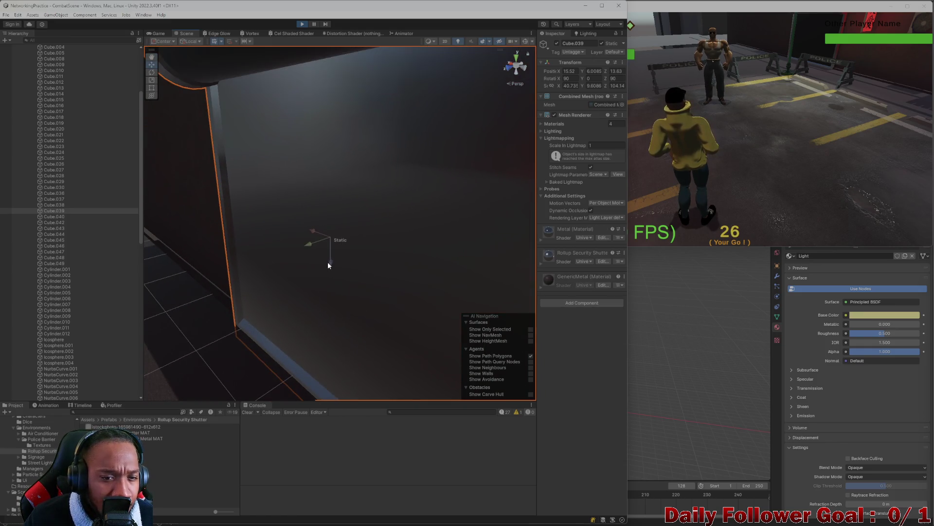
left_click(151, 438)
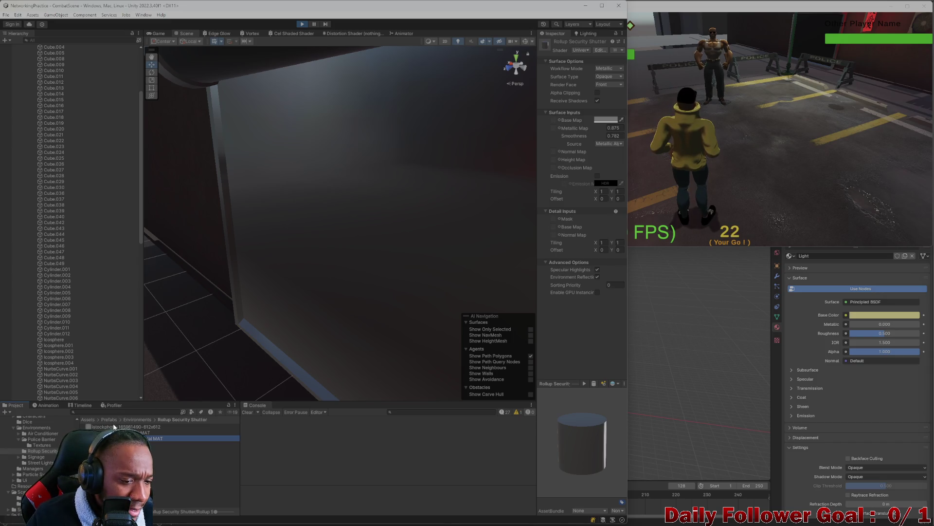
right_click(430, 275)
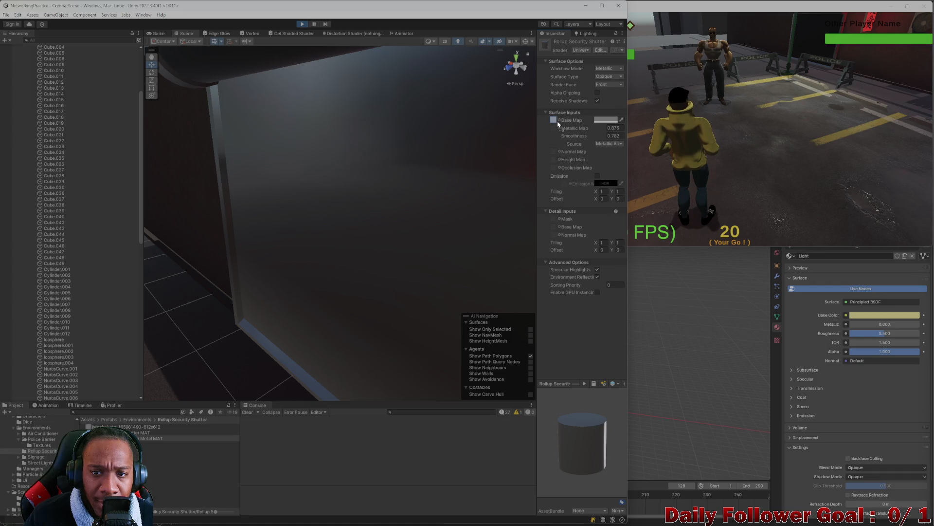
scroll(521, 146, "down", 6)
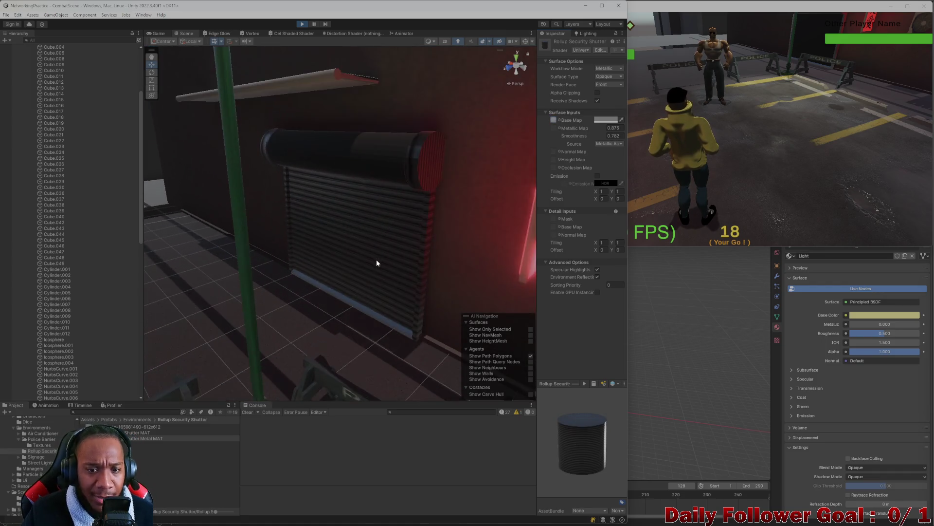
scroll(375, 264, "up", 3)
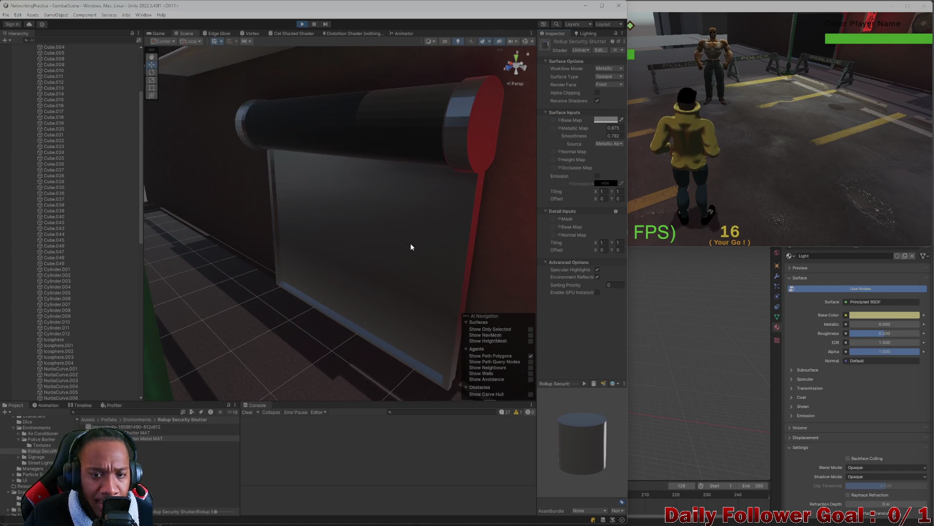
Locate the second shutter material in the Project and assign Rollup Security Shutter MAT onto the shutter
left_click(388, 227)
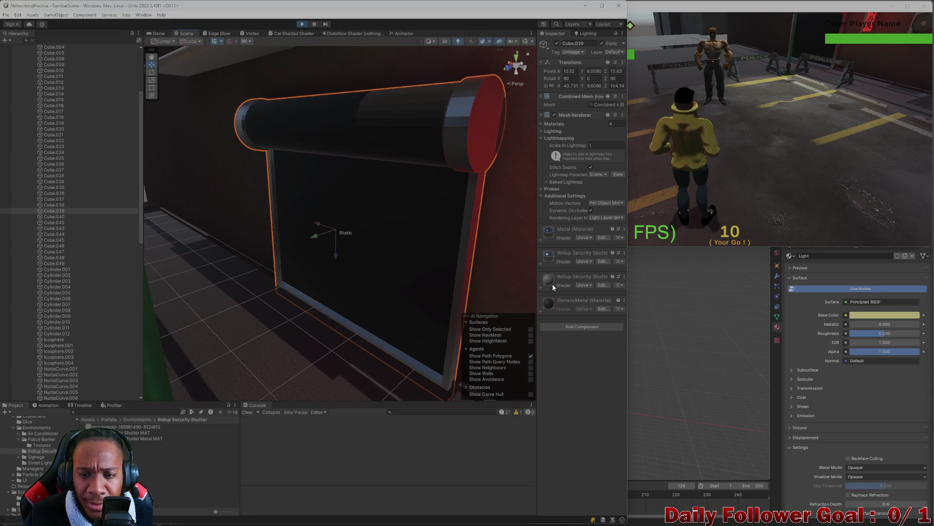
left_click(566, 284)
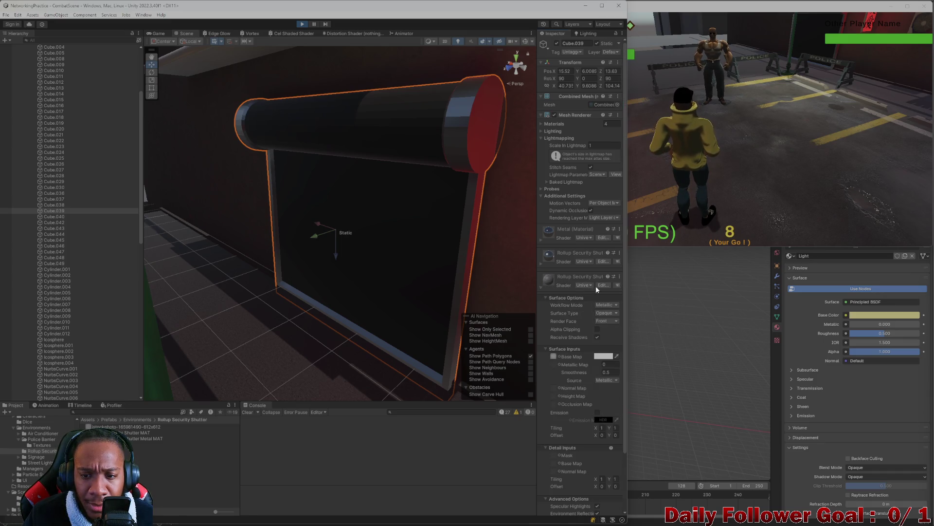
left_click(618, 277)
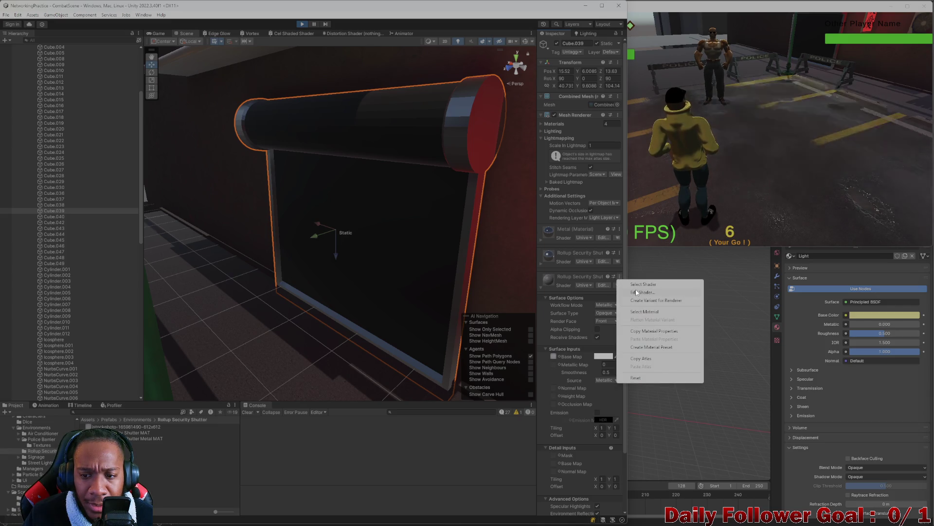
left_click(644, 312)
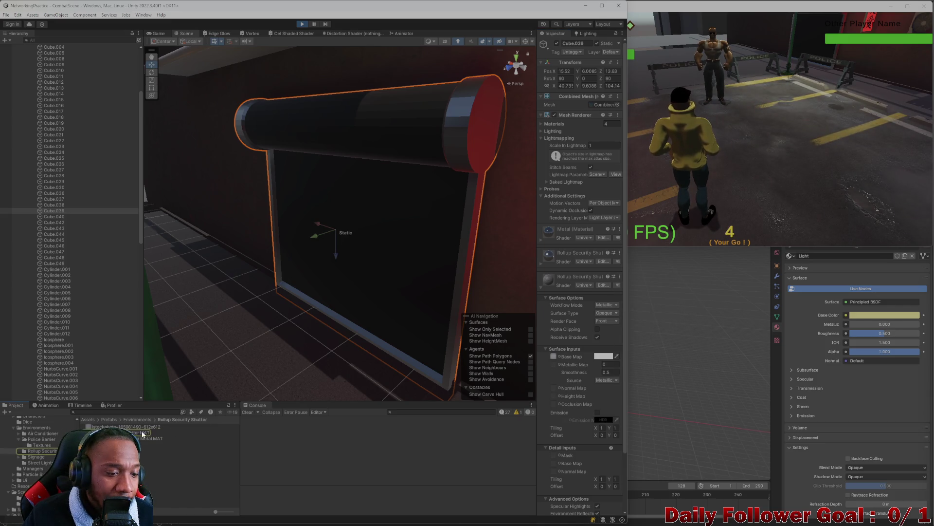
mouse_move(146, 432)
left_mouse_down()
mouse_move(379, 274)
mouse_move(337, 278)
mouse_move(372, 269)
left_mouse_up()
scroll(349, 285, "up", 5)
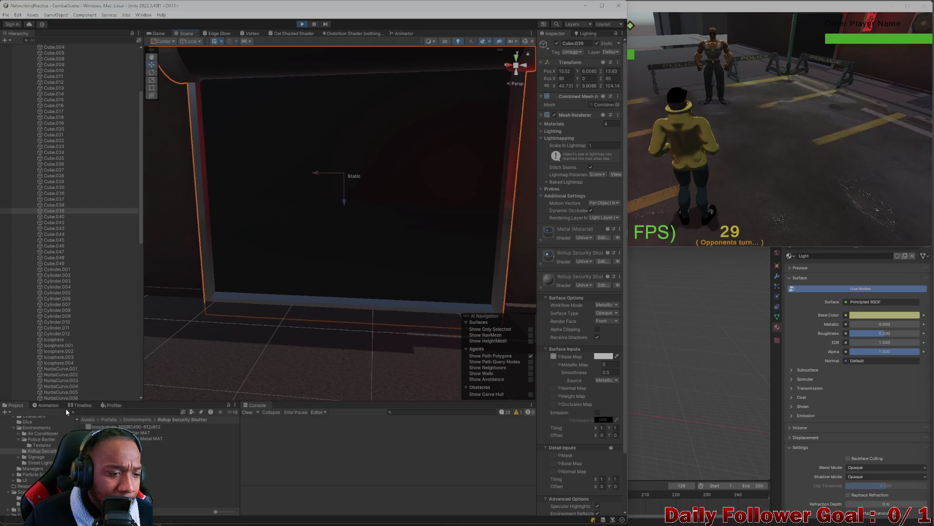
mouse_move(146, 432)
left_mouse_down()
mouse_move(140, 358)
mouse_move(205, 226)
mouse_move(254, 300)
mouse_move(296, 208)
left_mouse_up()
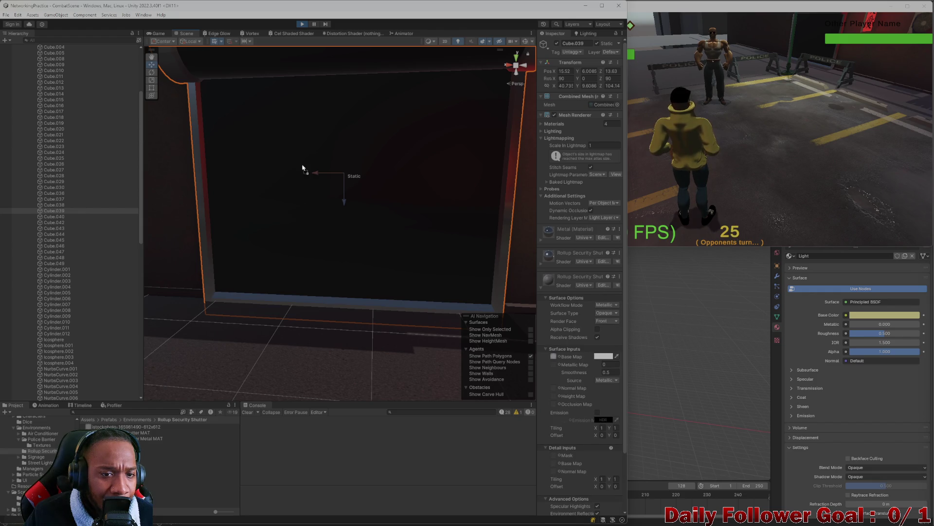
left_click_drag(306, 149, 306, 247)
scroll(307, 246, "down", 3)
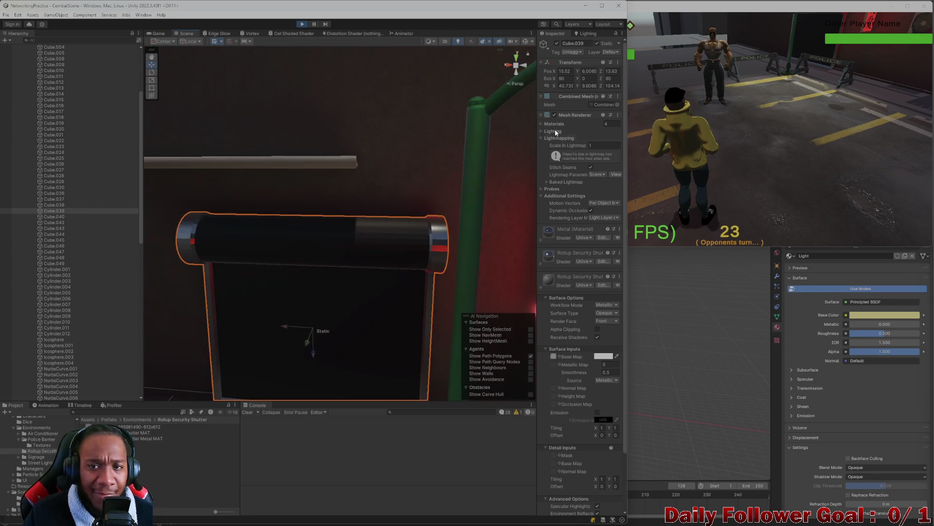
Close the running game window, maximize the editor, and start play from the lobby
left_click(923, 7)
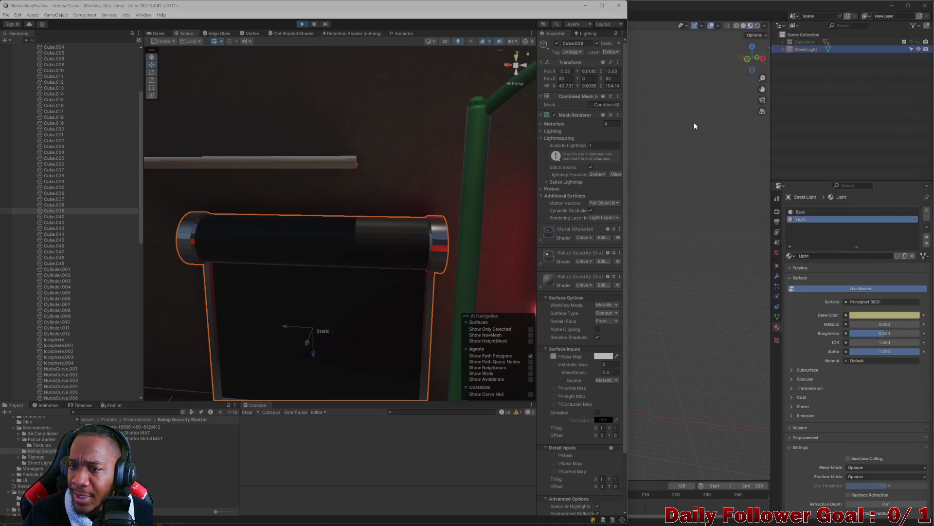
mouse_move(416, 16)
left_mouse_down()
mouse_move(462, 63)
mouse_move(552, 34)
mouse_move(554, 55)
left_mouse_up()
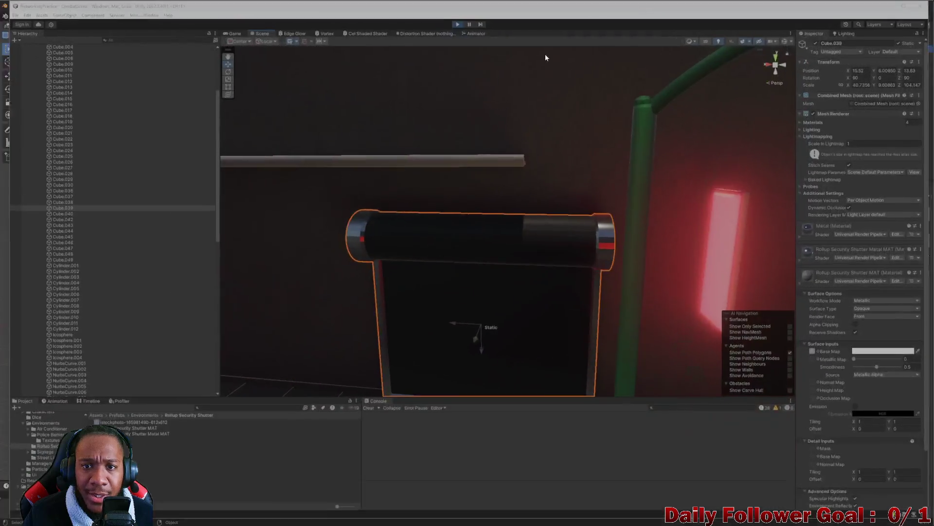
left_click(450, 24)
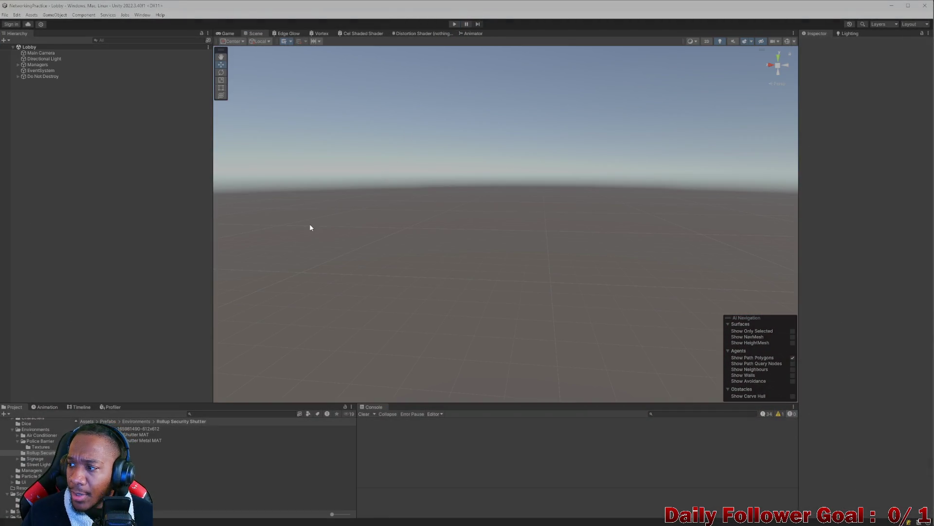
Search the project for 'bat' and open CombatScene
left_click(239, 413)
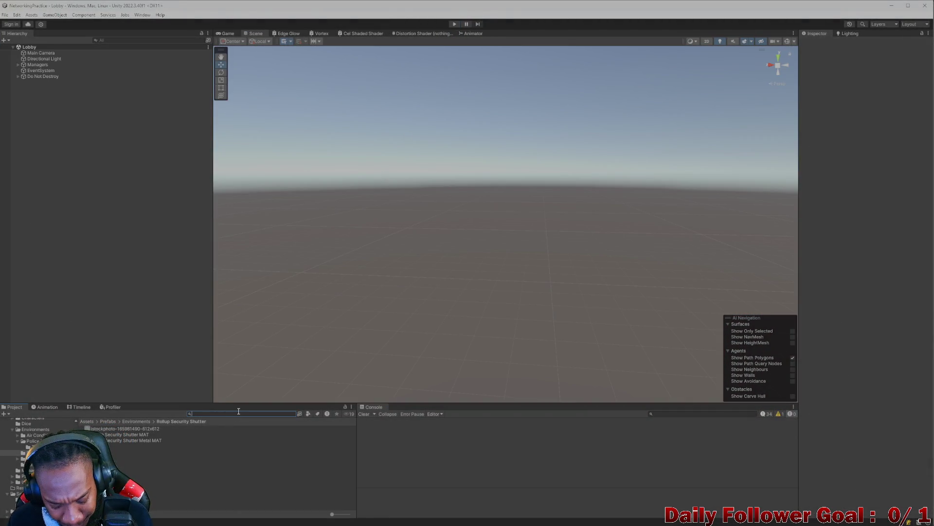
type("bat")
double_click(127, 434)
scroll(478, 273, "down", 2)
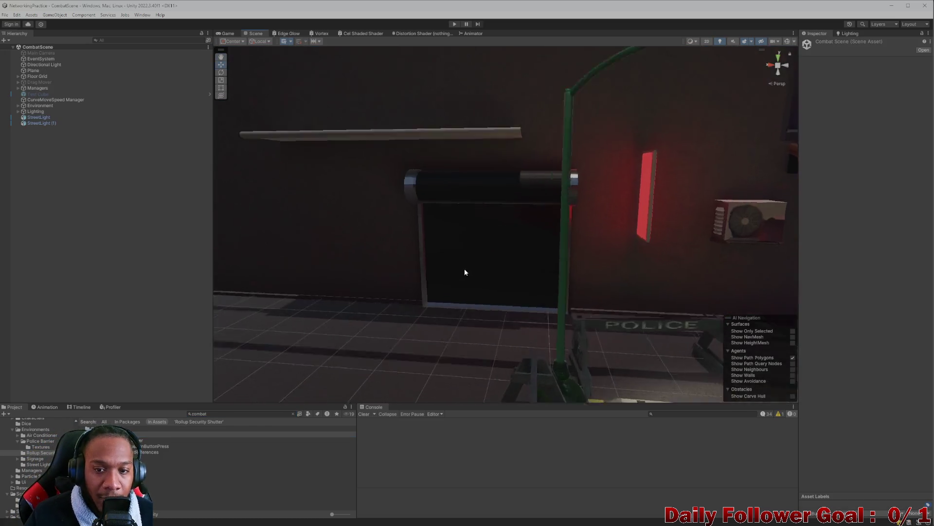
scroll(463, 268, "up", 5)
scroll(488, 276, "down", 3)
scroll(485, 301, "up", 3)
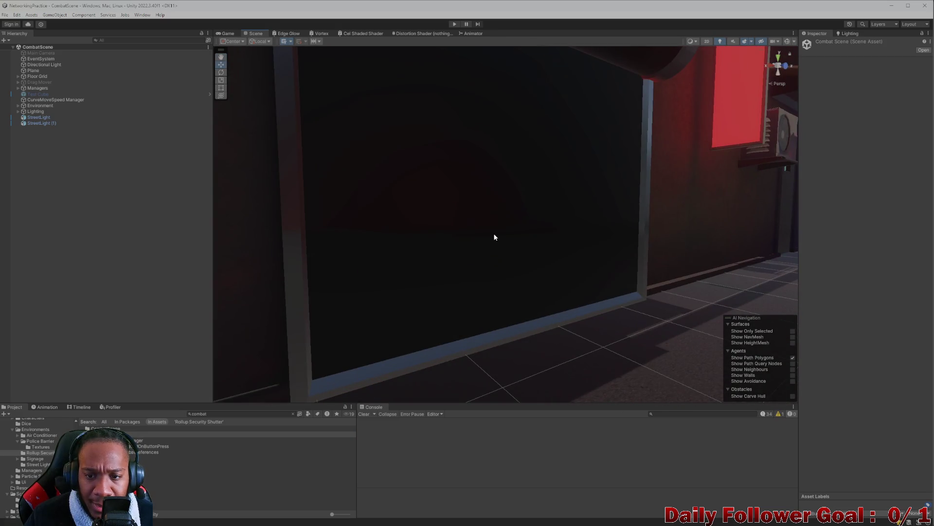
Select the shutter panel, search 'rollup', and drag a roll-up shutter material onto it
left_click(495, 233)
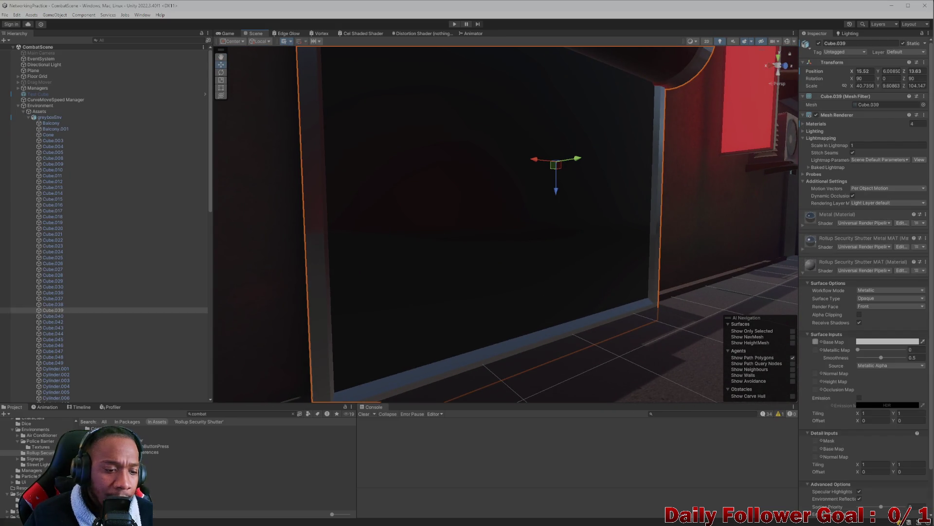
left_click(226, 413)
type("rollup")
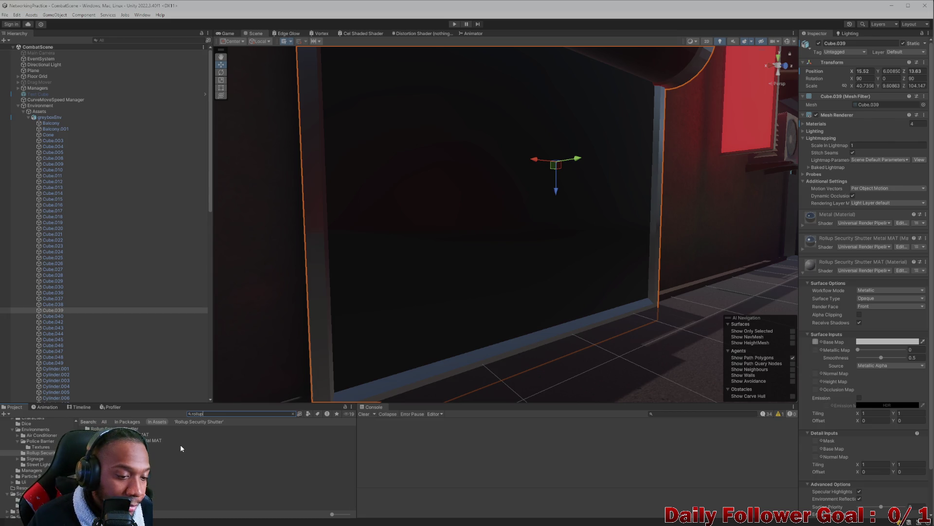
mouse_move(463, 253)
left_mouse_down()
mouse_move(476, 288)
mouse_move(309, 251)
mouse_move(462, 212)
left_mouse_up()
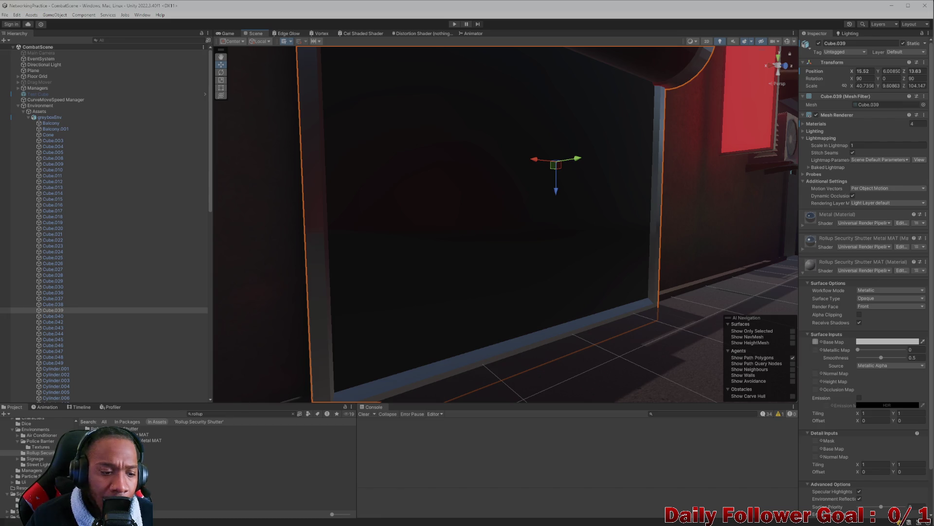
left_click(112, 434)
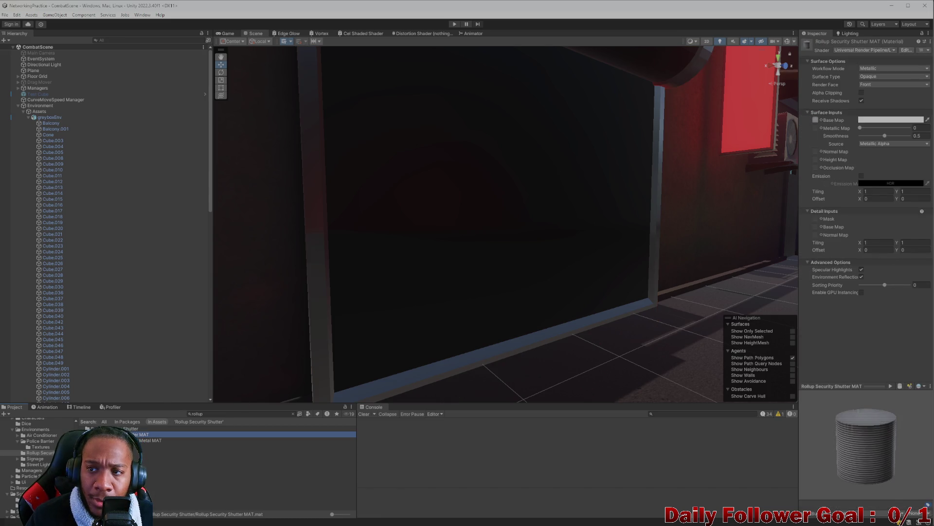
Apply Rollup Security Shutter MAT to the shutter, then reselect the panel and frame it
left_click(112, 440)
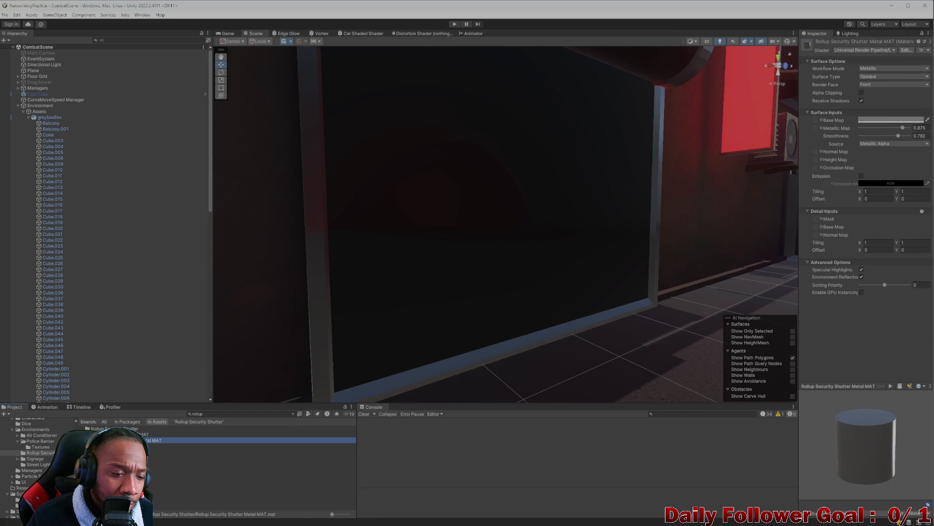
mouse_move(144, 434)
left_mouse_down()
mouse_move(253, 418)
mouse_move(370, 250)
mouse_move(309, 334)
mouse_move(334, 346)
mouse_move(154, 518)
mouse_move(253, 438)
mouse_move(375, 287)
mouse_move(229, 459)
mouse_move(207, 404)
left_mouse_up()
left_click(451, 233)
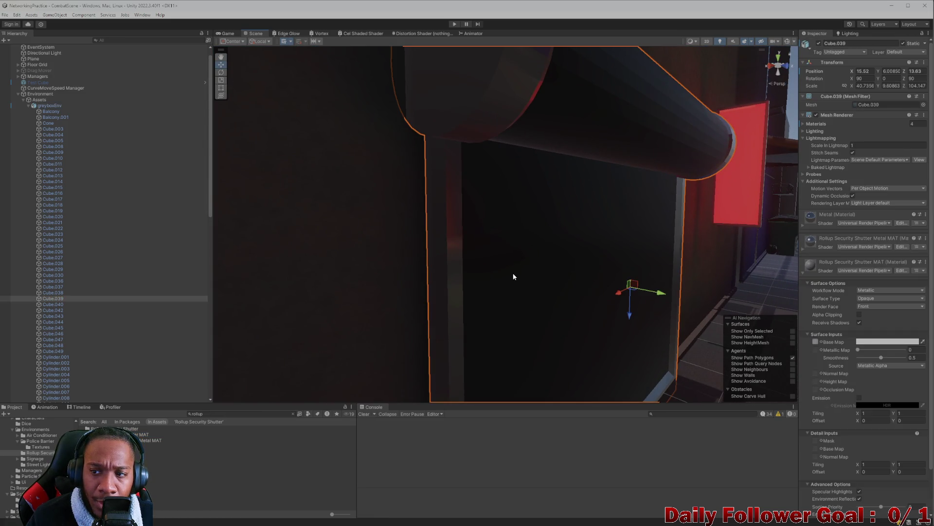
mouse_move(517, 306)
left_mouse_down()
mouse_move(500, 317)
mouse_move(507, 312)
left_mouse_up()
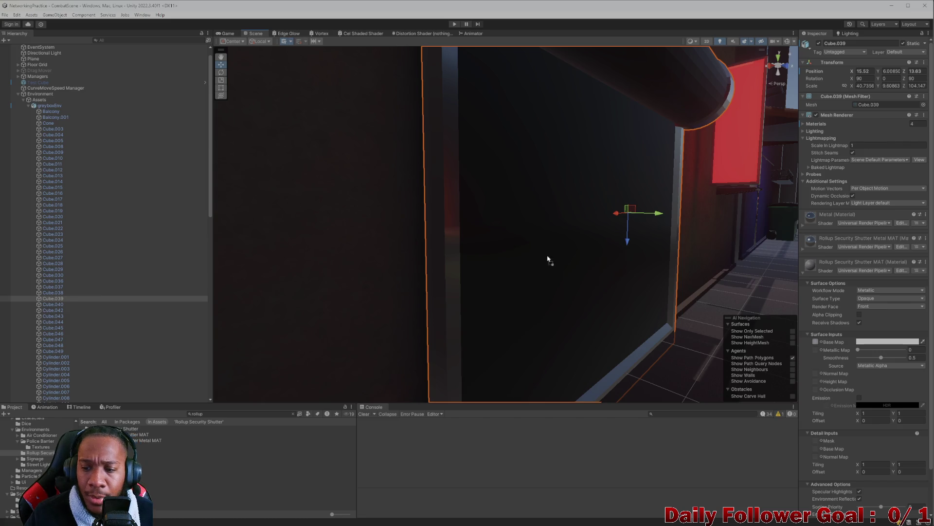
scroll(563, 250, "down", 2)
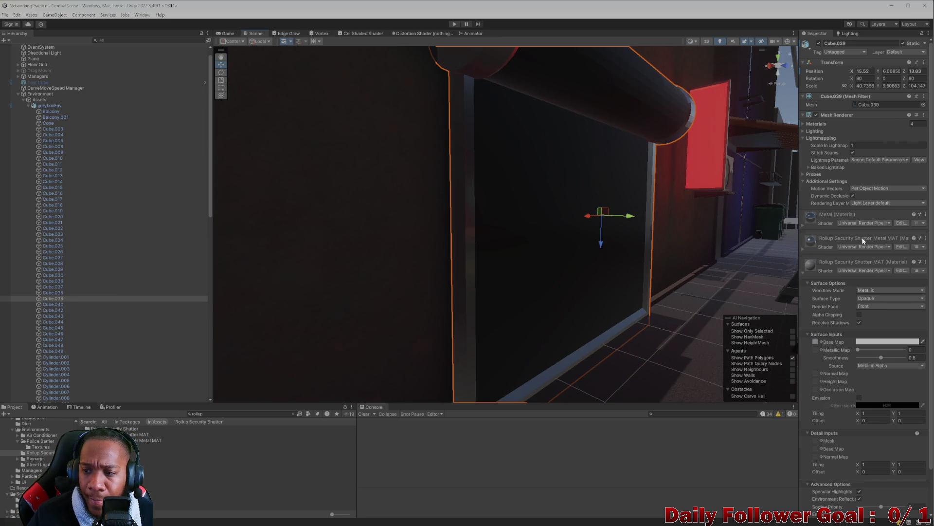
Expand the Metal material's settings and open Rollup Security Shutter MAT for editing
left_click(872, 212)
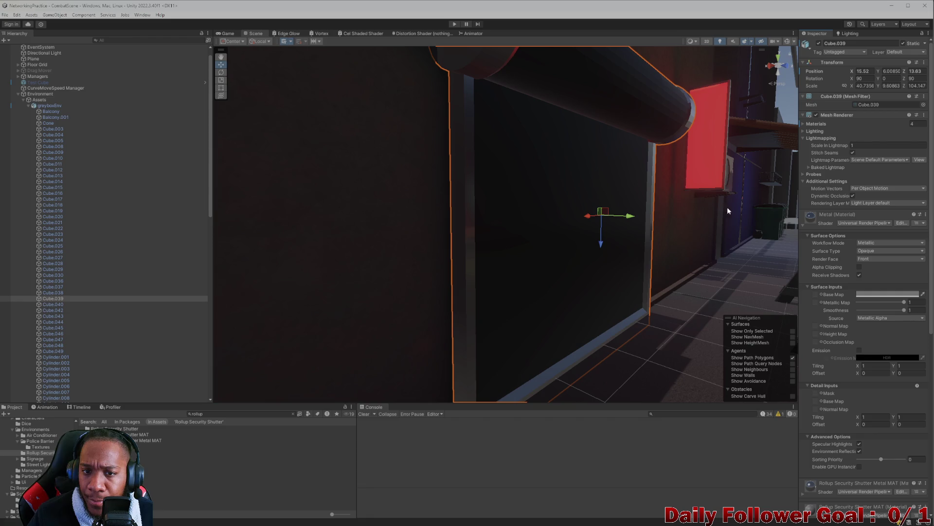
left_click(849, 214)
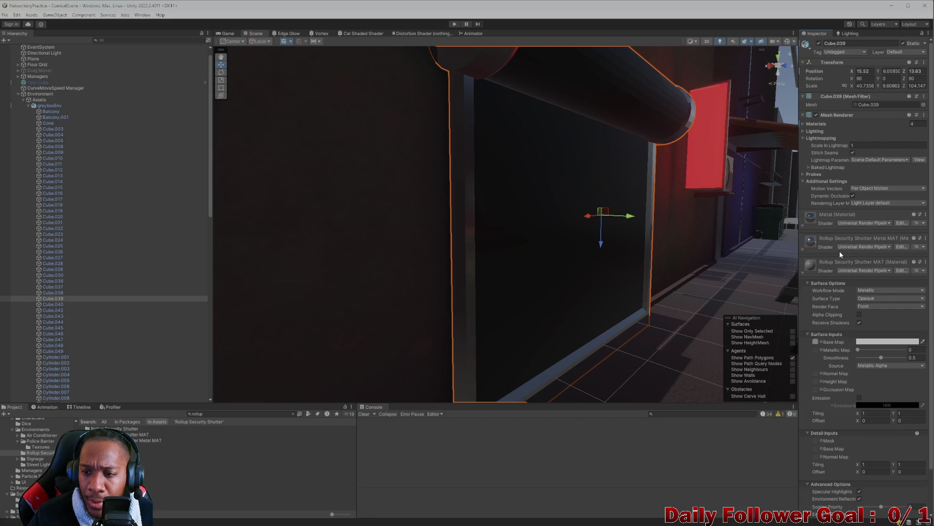
left_click(874, 216)
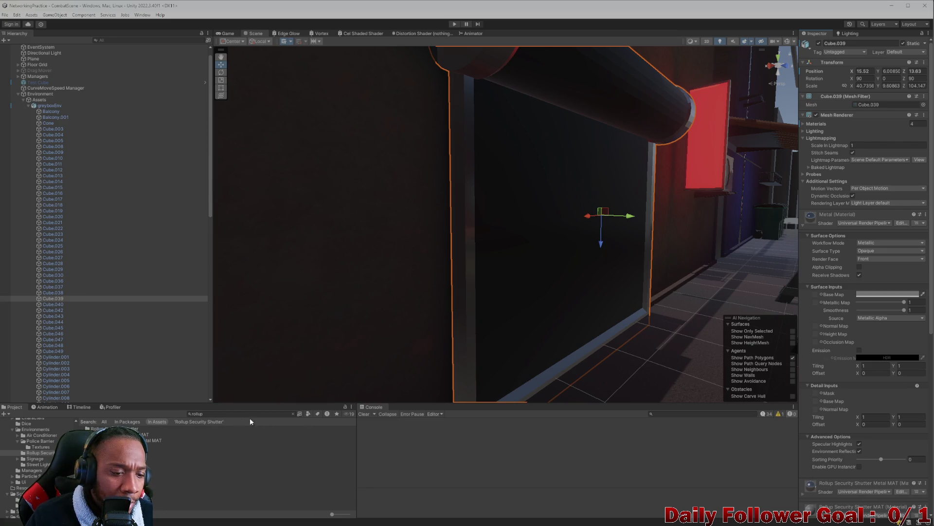
left_click(172, 434)
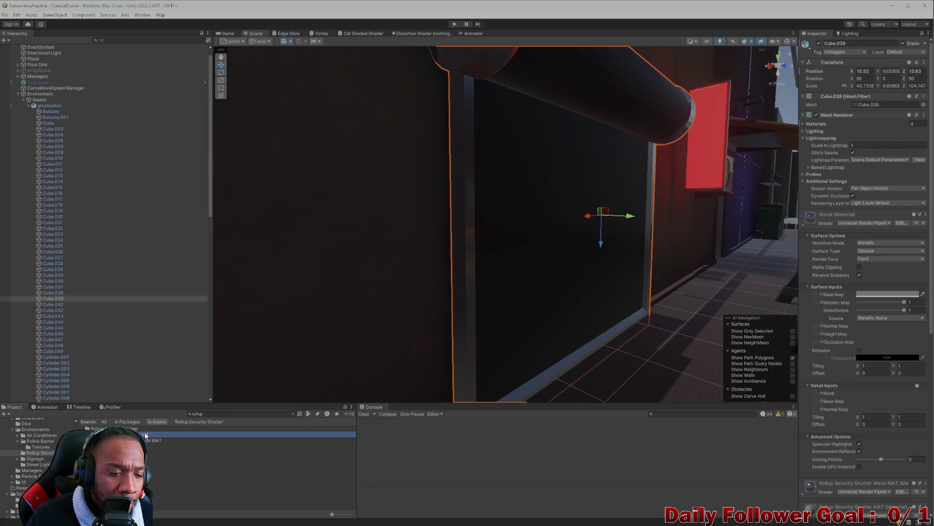
left_click(293, 414)
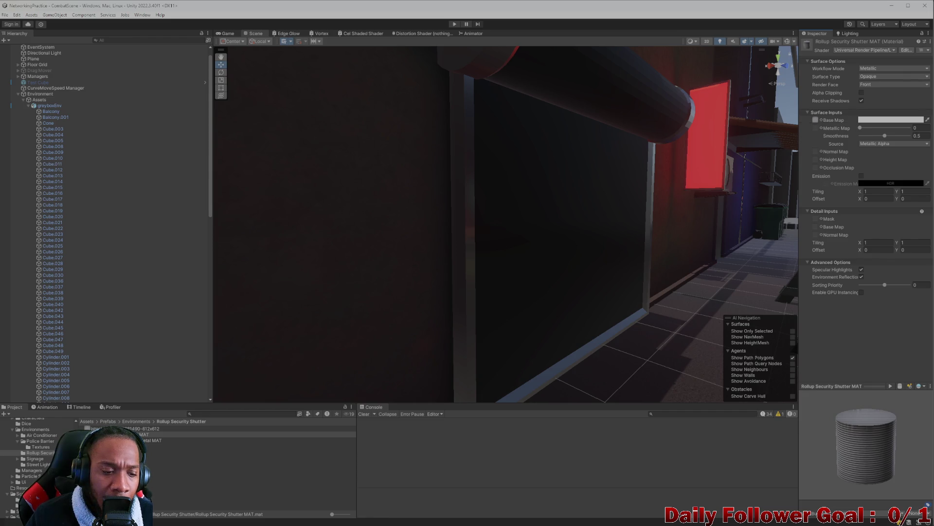
Drop the shutter material onto the shutter's light edge trim so it renders dark
left_click_drag(498, 269, 468, 279)
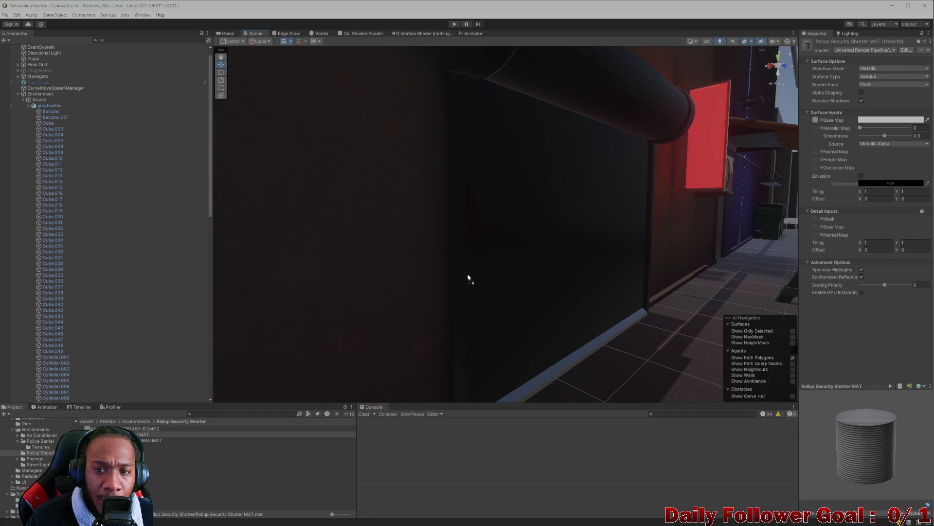
scroll(496, 294, "down", 5)
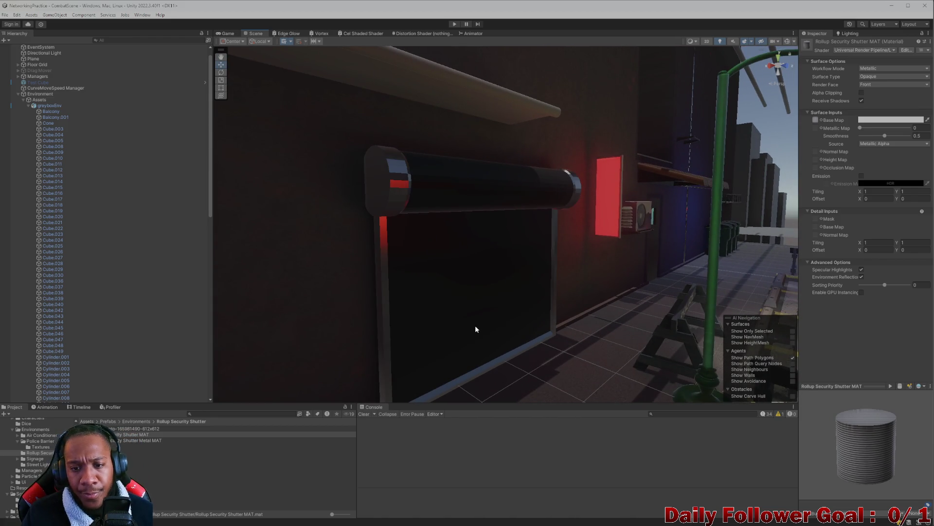
scroll(439, 318, "up", 5)
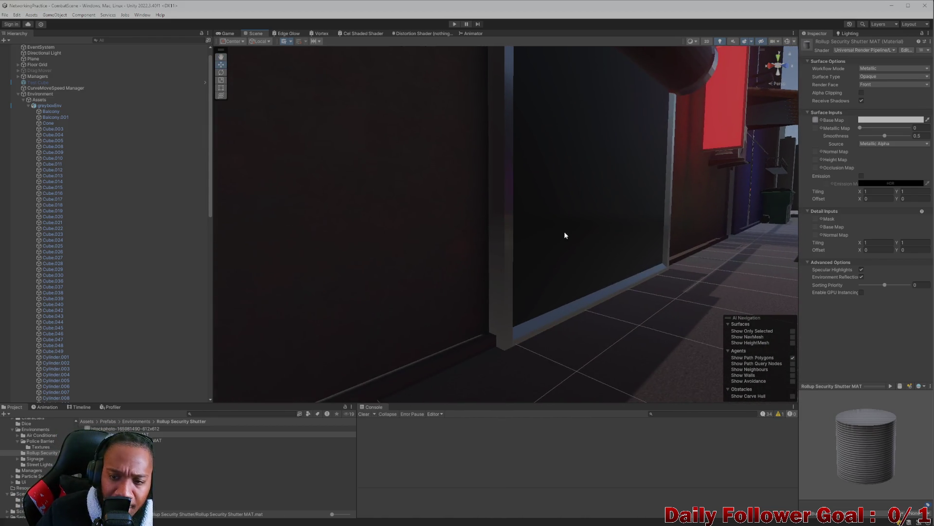
scroll(560, 239, "down", 4)
Trial-move Cube.039 along X, then undo it back to Position X 15.52
left_click(565, 208)
left_click(564, 206)
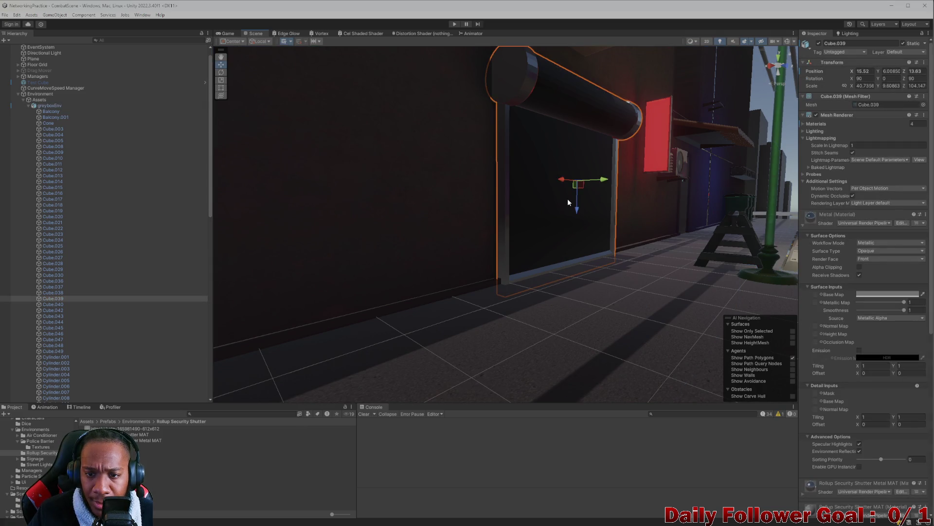
mouse_move(591, 181)
left_mouse_down()
mouse_move(730, 205)
mouse_move(837, 257)
left_mouse_up()
key("f")
mouse_move(436, 344)
left_mouse_down()
mouse_move(475, 278)
mouse_move(475, 250)
mouse_move(471, 273)
left_mouse_up()
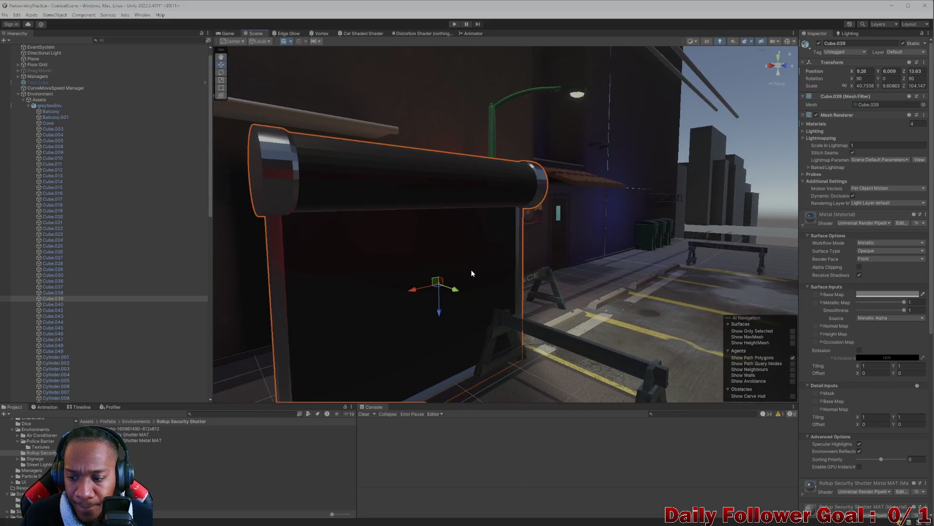
key("ctrl+z")
key("f")
mouse_move(613, 291)
left_mouse_down()
mouse_move(743, 293)
mouse_move(667, 275)
mouse_move(602, 293)
left_mouse_up()
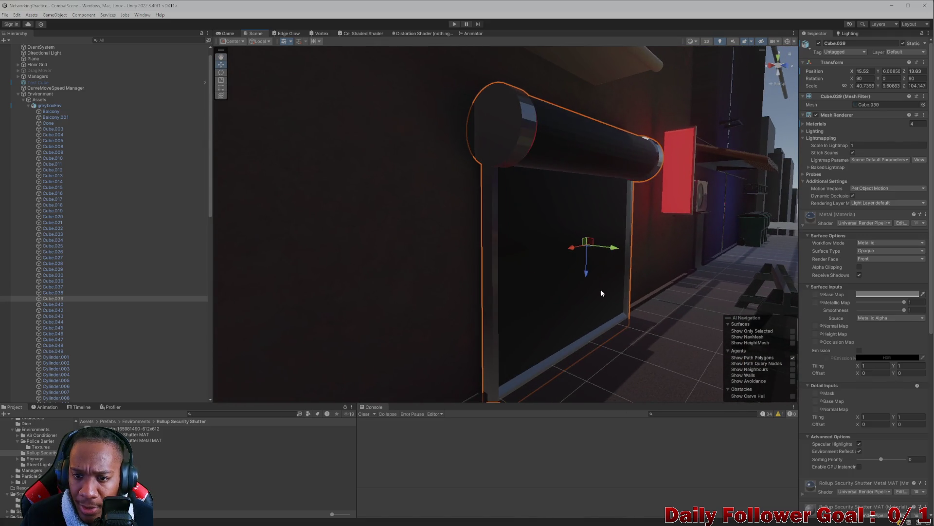
scroll(822, 188, "down", 1)
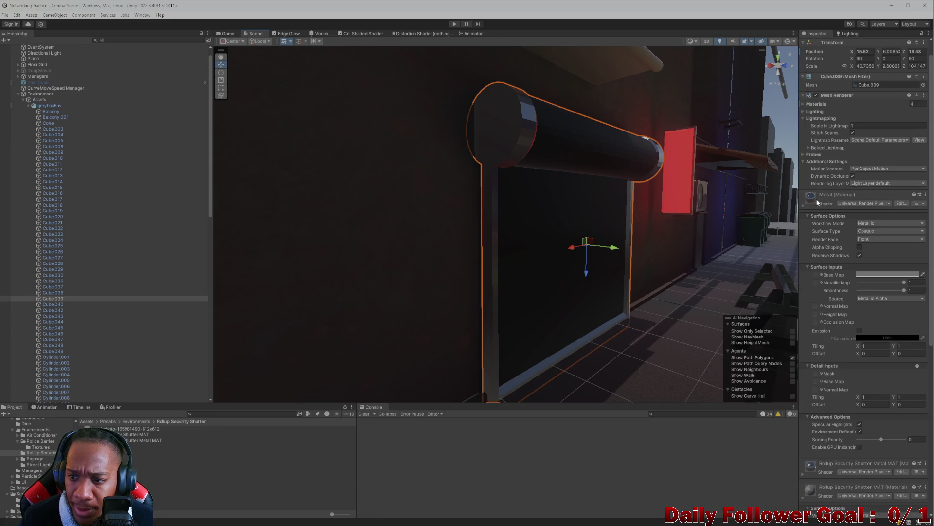
Expand Rollup Security Shutter Metal MAT and try Alpha Clipping, leaving it off
left_click(802, 207)
left_click(802, 227)
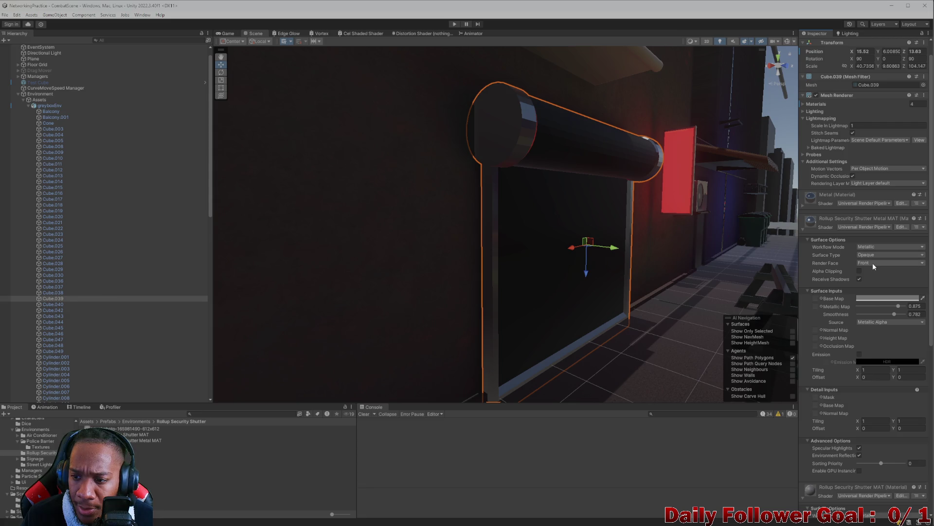
left_click(860, 271)
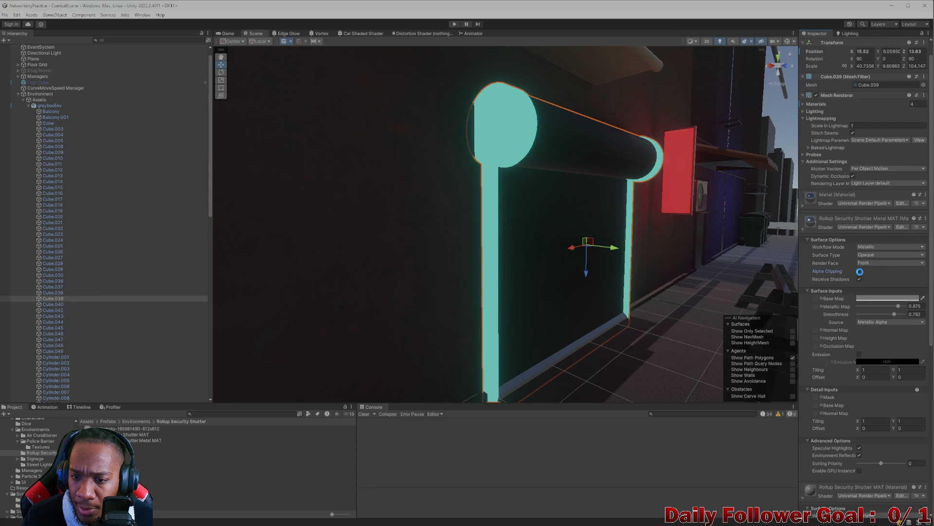
left_click(860, 271)
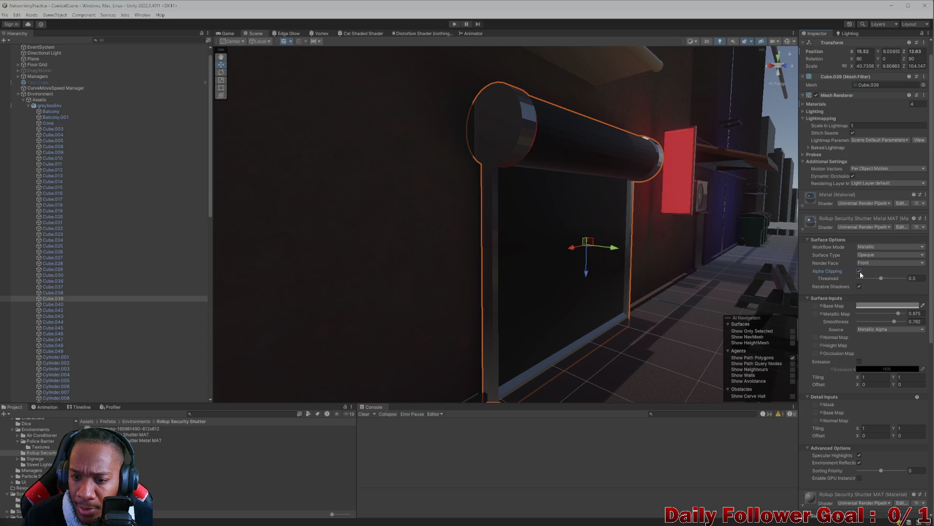
left_click(860, 270)
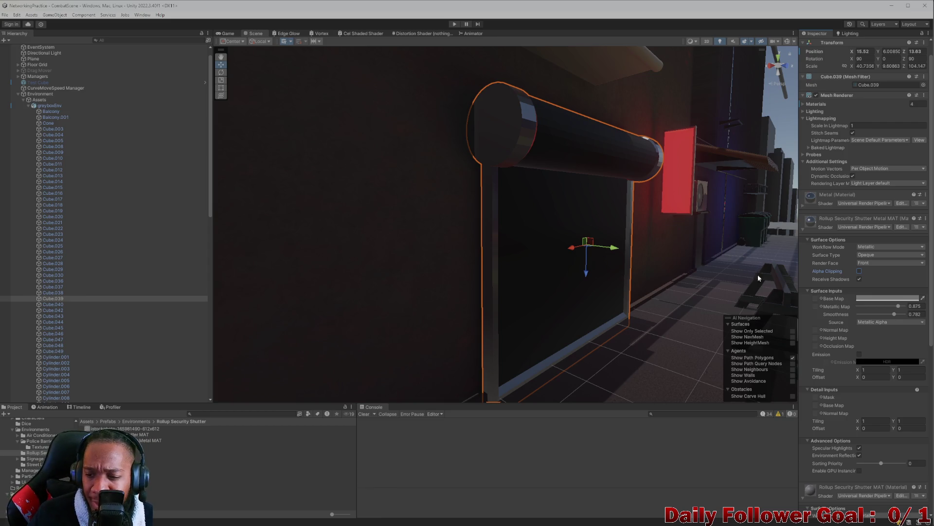
Scroll the Inspector down to the Rollup Security Shutter MAT surface settings
scroll(861, 310, "down", 2)
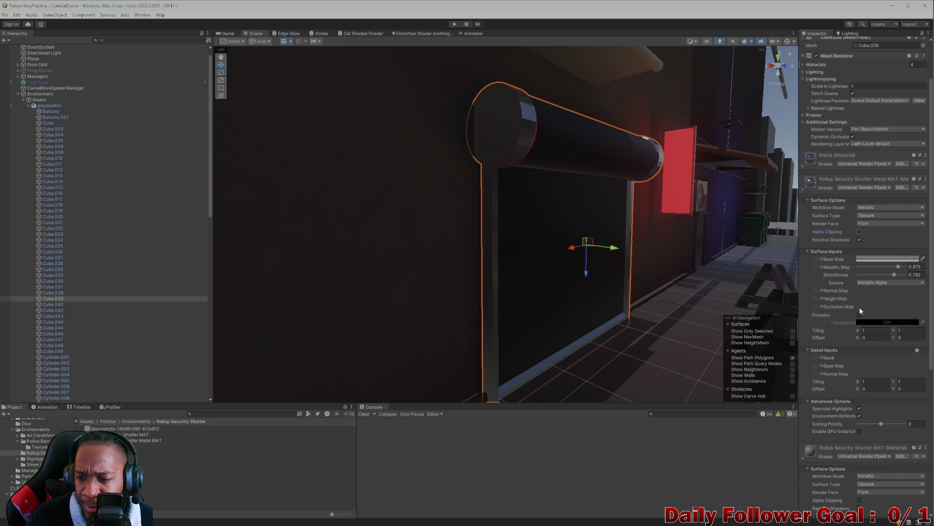
mouse_move(837, 310)
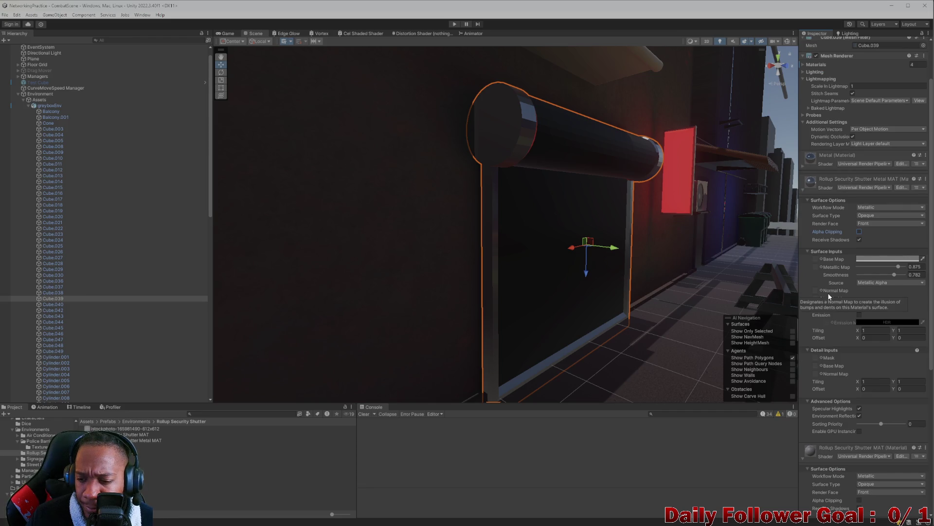
scroll(833, 349, "down", 6)
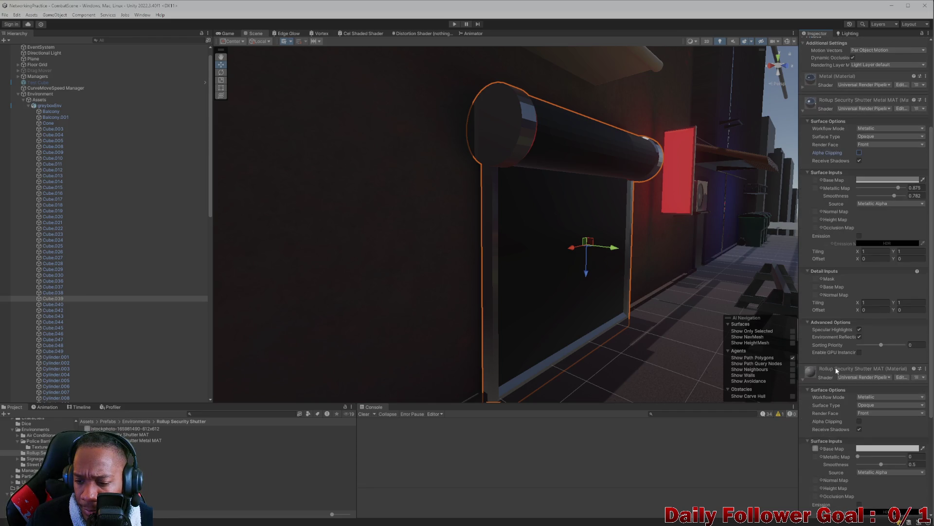
scroll(830, 341, "down", 3)
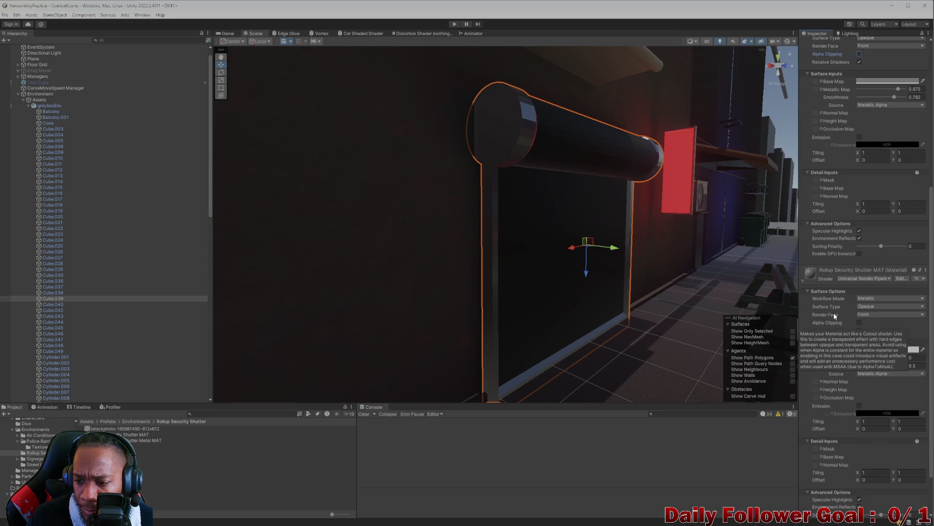
scroll(874, 304, "down", 3)
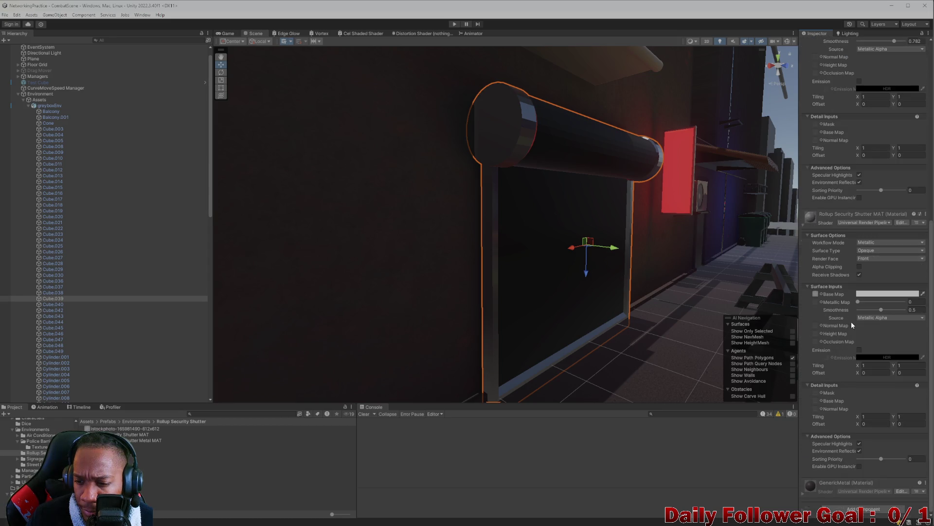
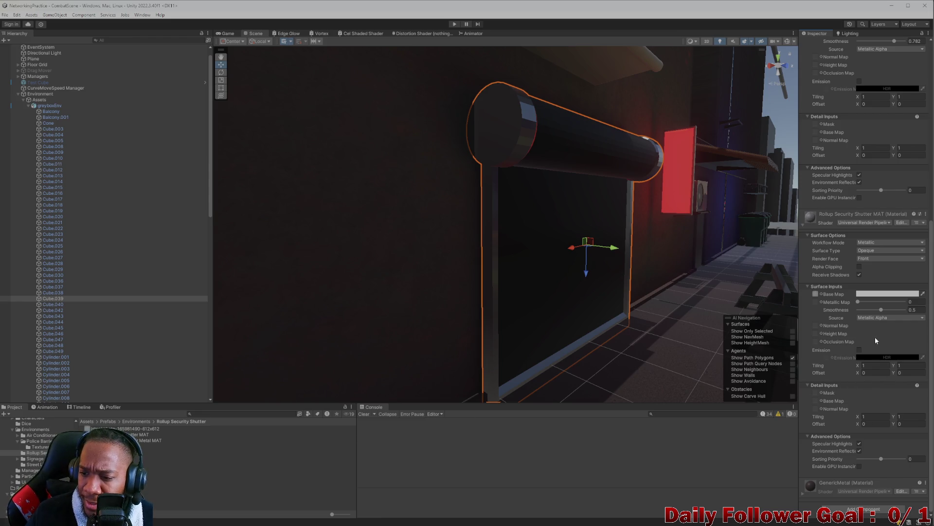
Select shutter Cube.039 and undo/redo to restore its Rollup Security Shutter Metal MAT material
scroll(834, 251, "up", 4)
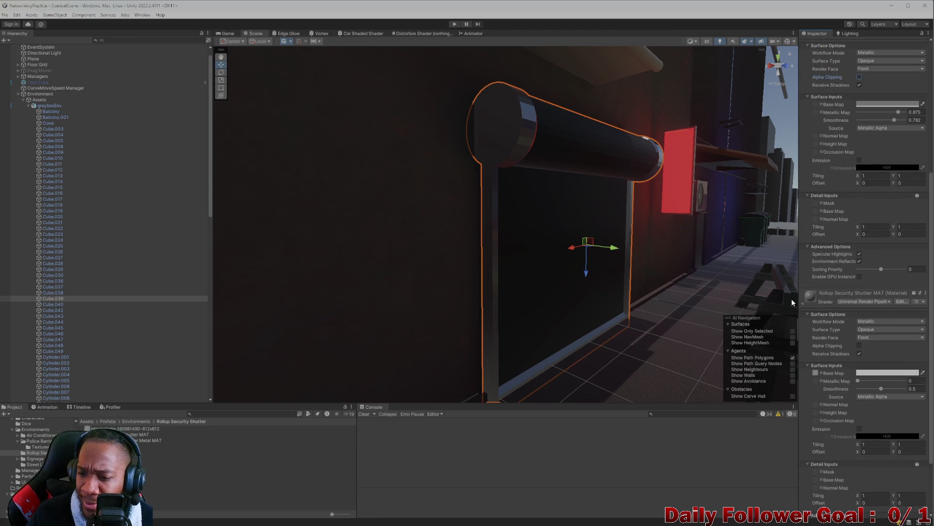
scroll(793, 300, "up", 2)
scroll(803, 326, "up", 4)
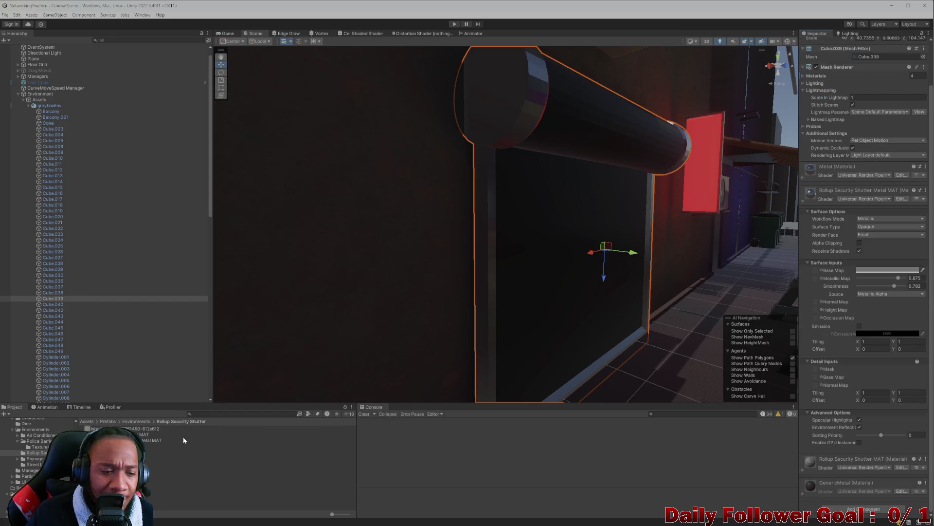
left_click(501, 121)
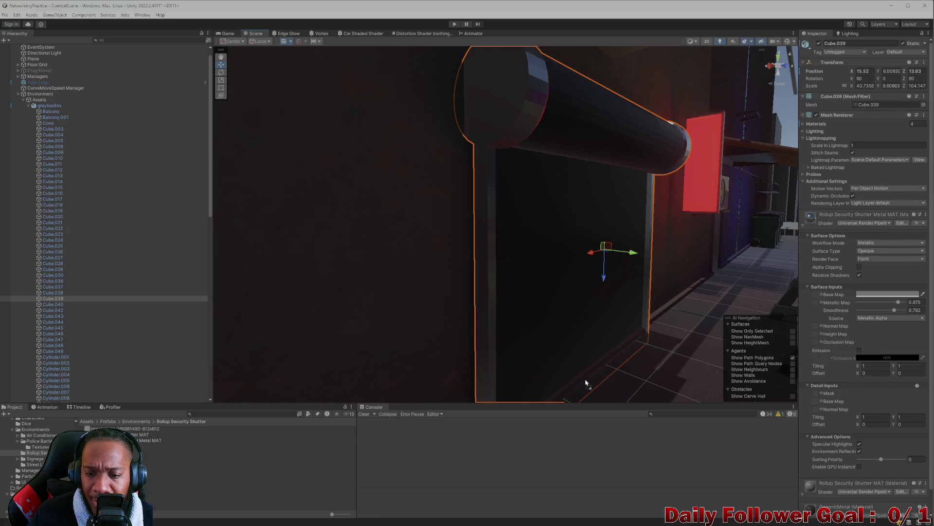
key("ctrl+z")
key("ctrl+y")
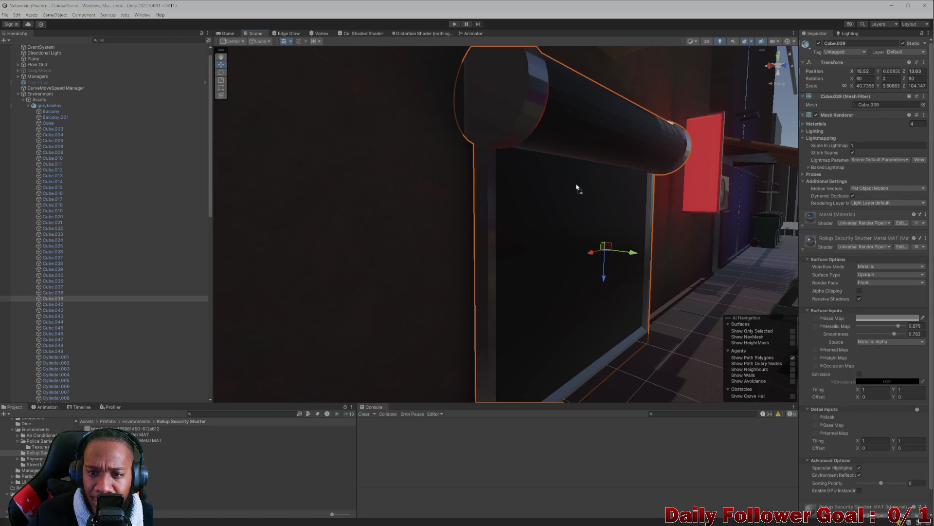
scroll(367, 192, "down", 10)
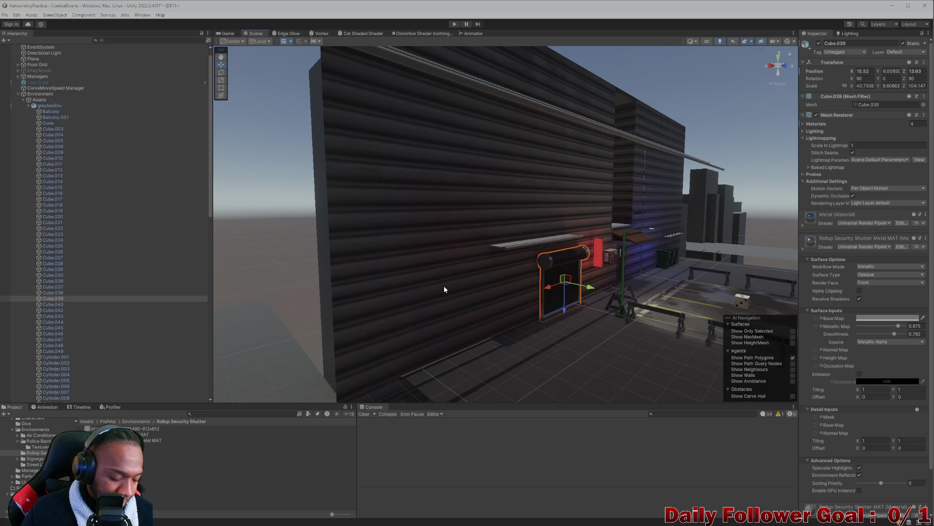
left_click(227, 33)
left_click(253, 33)
mouse_move(553, 323)
left_mouse_down()
mouse_move(561, 298)
mouse_move(526, 277)
mouse_move(555, 271)
mouse_move(632, 342)
mouse_move(454, 281)
mouse_move(448, 298)
mouse_move(407, 307)
mouse_move(417, 310)
mouse_move(399, 282)
mouse_move(339, 246)
mouse_move(410, 309)
mouse_move(367, 244)
left_mouse_up()
key("e")
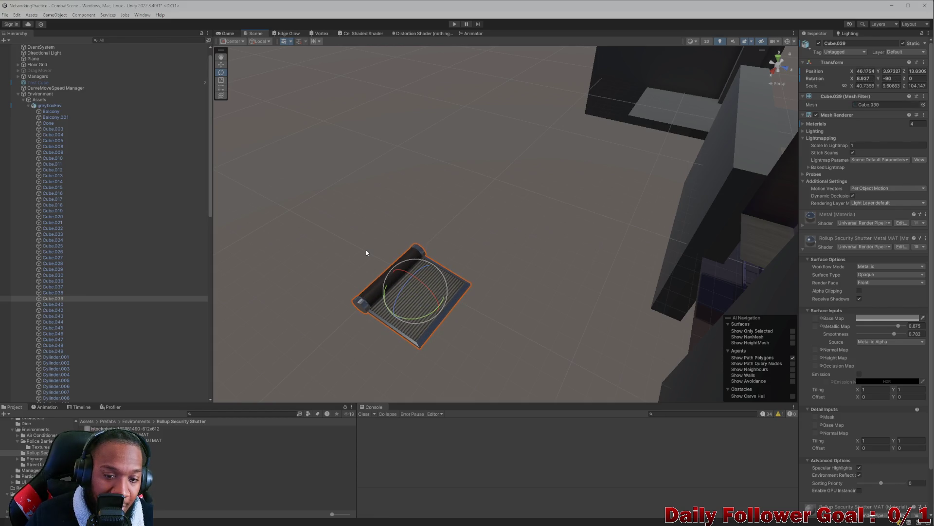
key("ctrl+z")
key("ctrl+z")
key("f")
mouse_move(350, 208)
left_mouse_down()
mouse_move(504, 226)
mouse_move(467, 192)
mouse_move(502, 201)
mouse_move(430, 225)
mouse_move(412, 221)
mouse_move(442, 235)
mouse_move(474, 271)
mouse_move(533, 273)
left_mouse_up()
key("e")
scroll(569, 284, "down", 5)
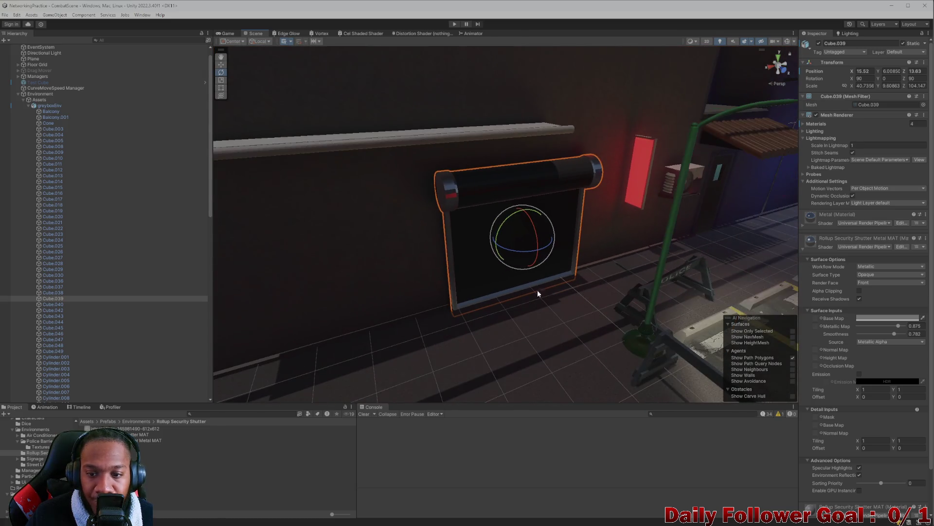
scroll(375, 152, "down", 3)
left_click_drag(375, 152, 462, 223)
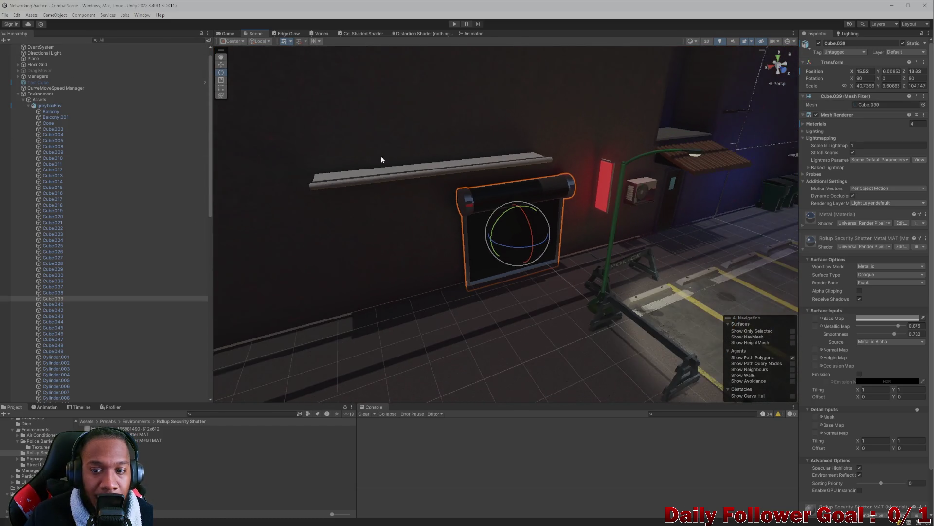
scroll(462, 223, "up", 2)
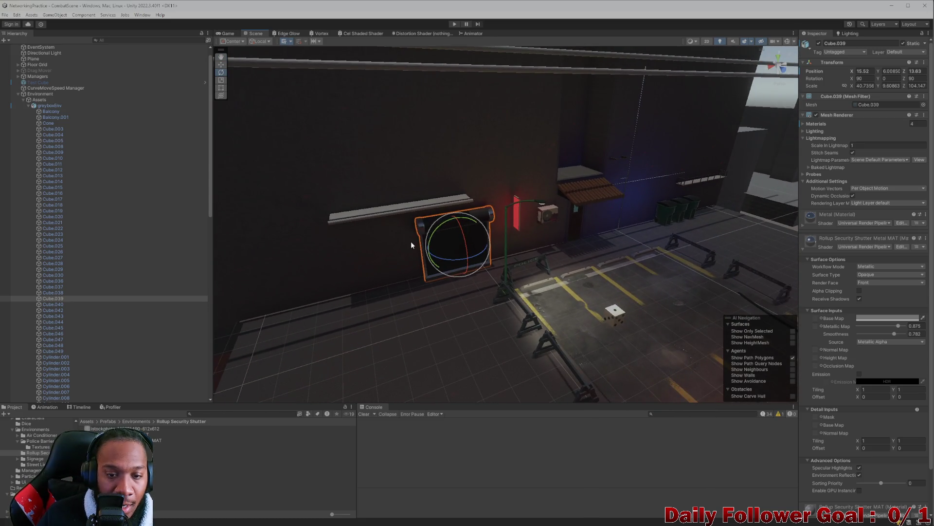
scroll(411, 235, "up", 2)
left_click(131, 42)
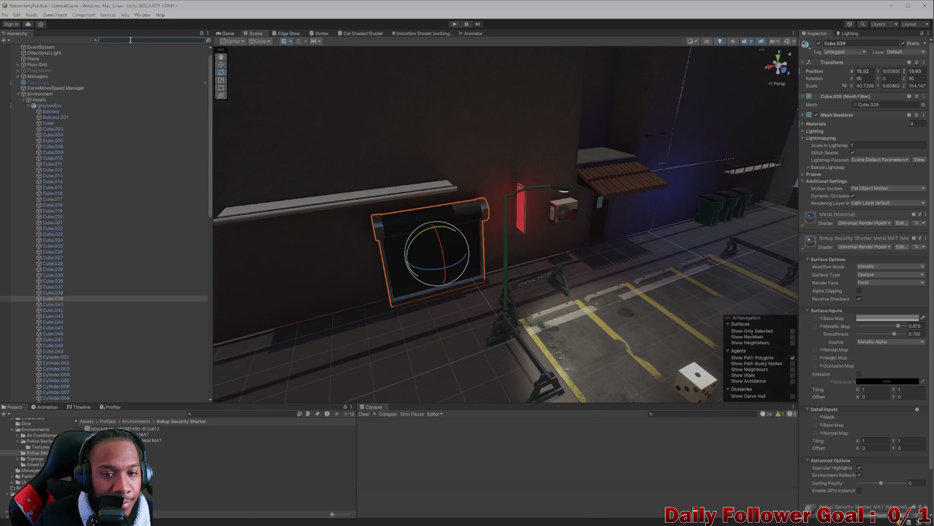
Clear the Hierarchy search, expand the Lighting group and select the Spot Light
type("spo")
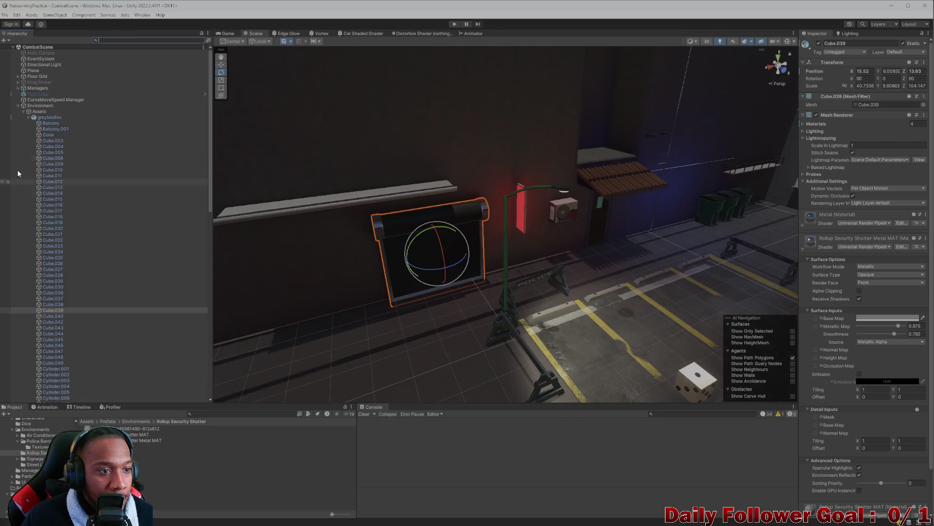
left_click(23, 112)
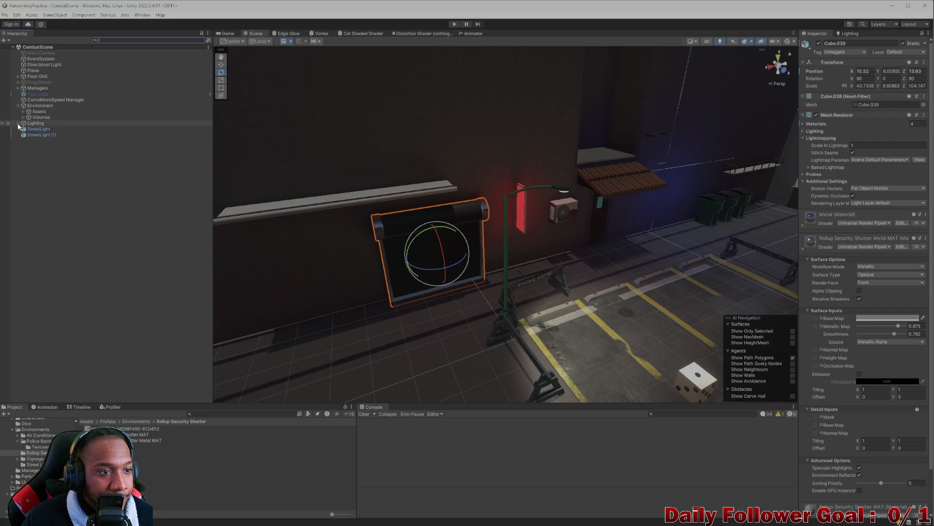
left_click(18, 123)
left_click(42, 182)
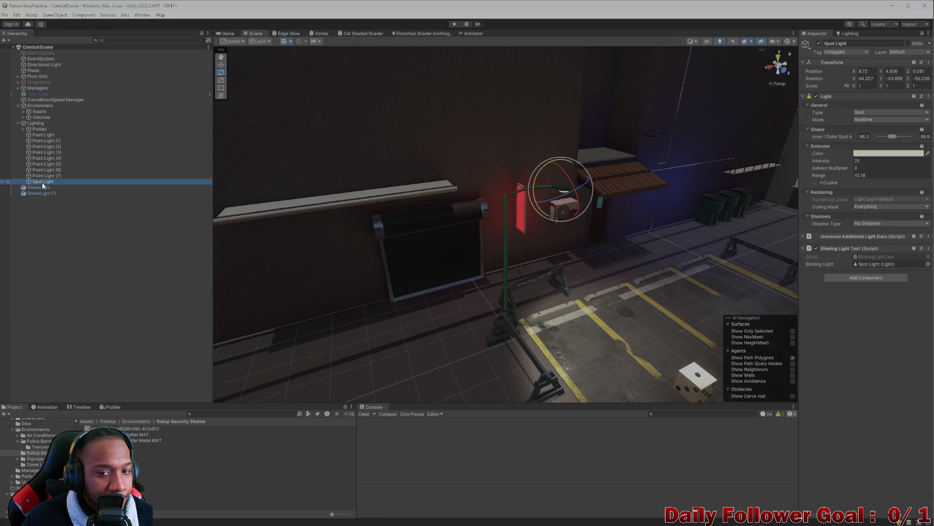
Duplicate the Spot Light, zero its X/Y/Z rotation, try placing it above the shutter, then undo
key("ctrl+d")
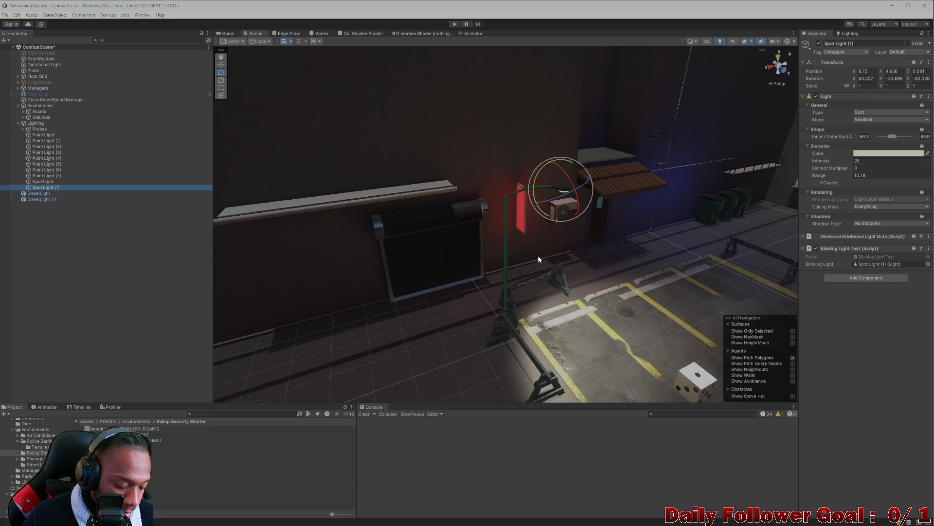
key("w")
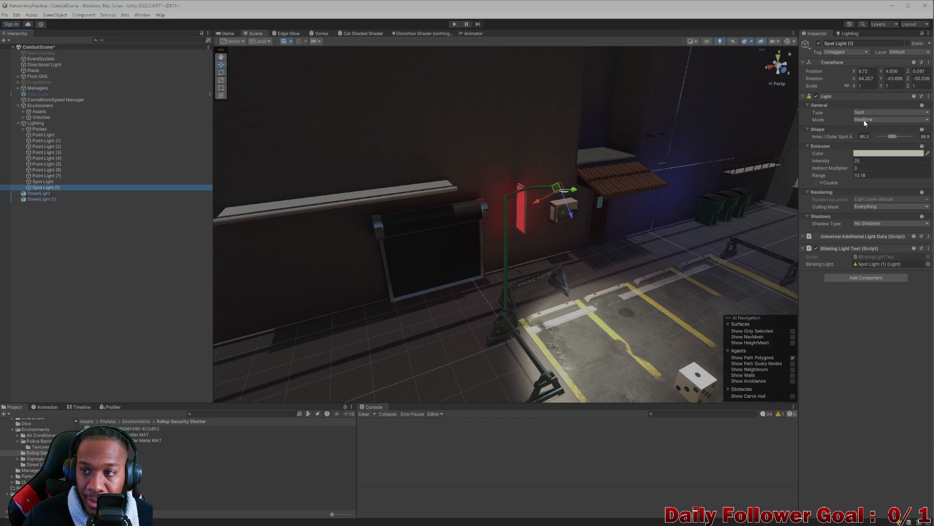
left_click(895, 78)
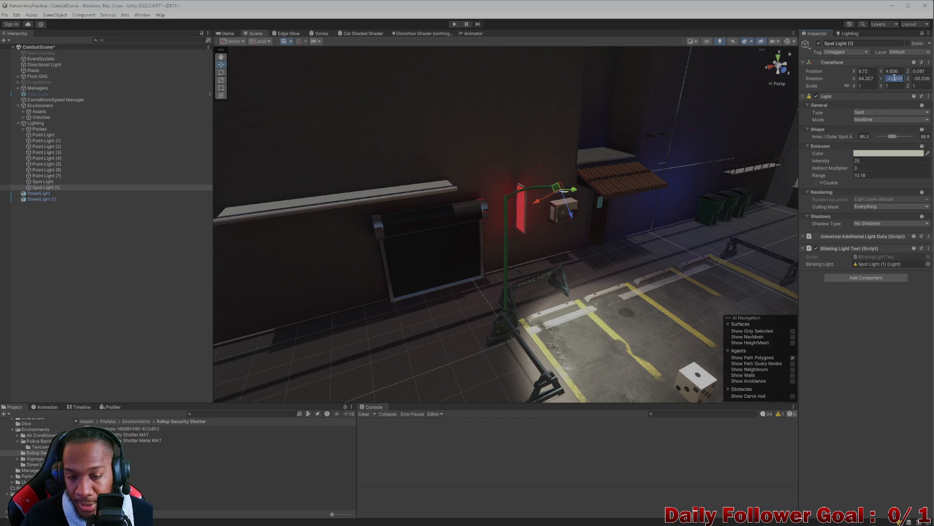
type("0")
left_click(871, 78)
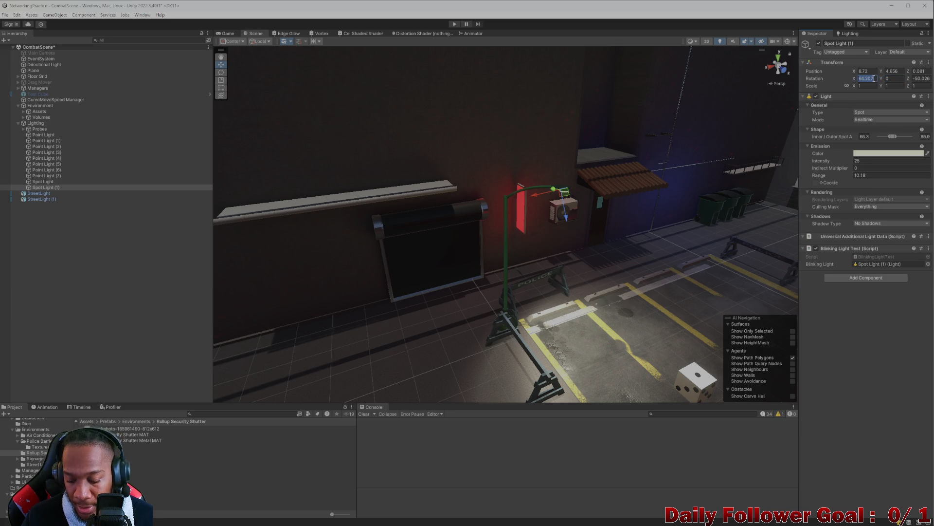
type("0")
left_click(920, 78)
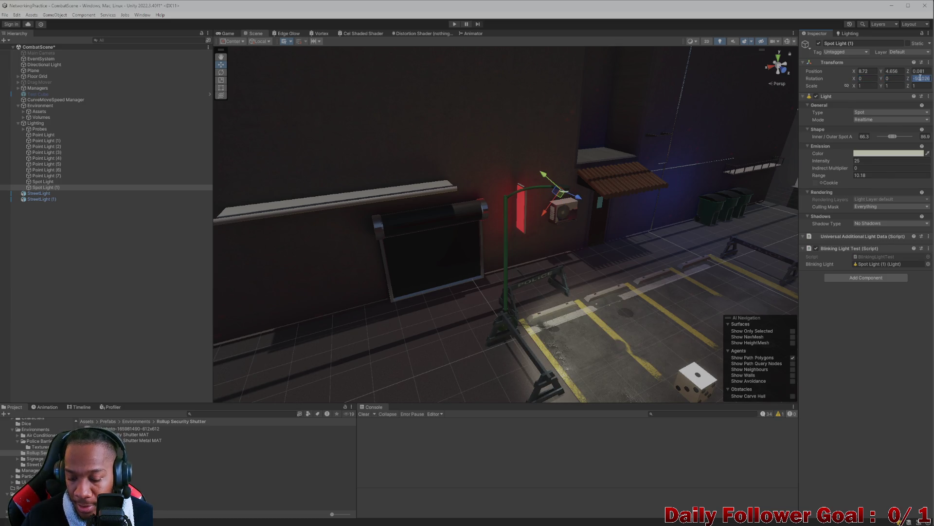
type("0")
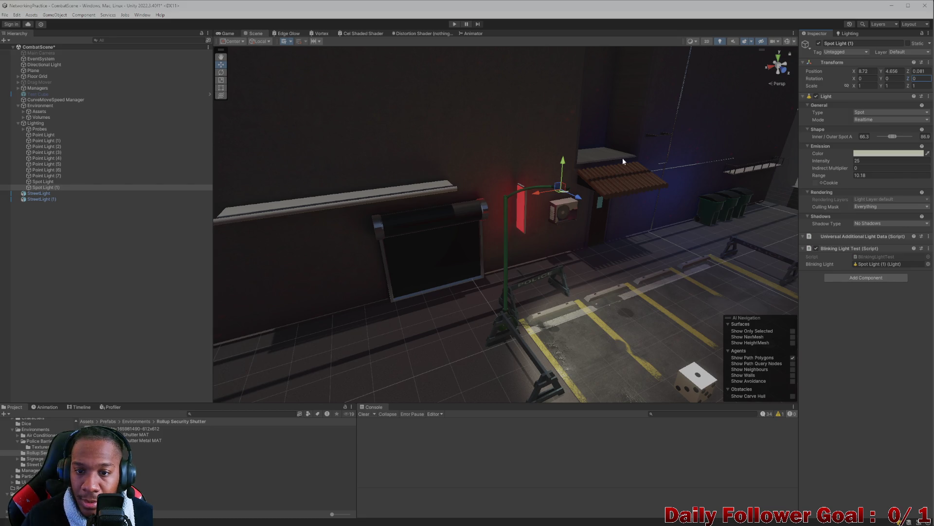
mouse_move(560, 186)
left_mouse_down()
mouse_move(548, 264)
mouse_move(418, 209)
mouse_move(404, 214)
mouse_move(416, 210)
mouse_move(442, 280)
left_mouse_up()
key("e")
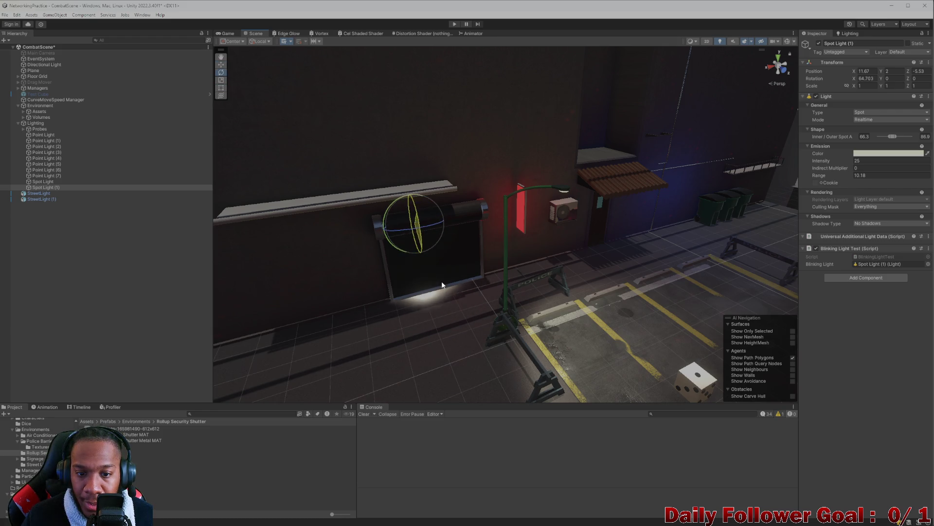
scroll(434, 251, "up", 3)
key("ctrl+z")
key("ctrl+z")
key("ctrl+z")
key("ctrl+z")
Delete the duplicate Spot Light (1) from the Lighting group
left_click(57, 187)
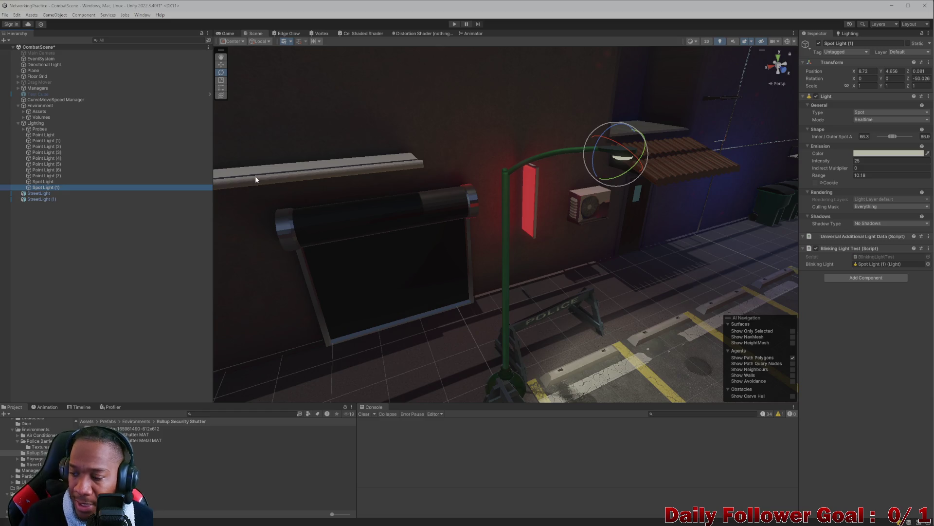
scroll(448, 229, "down", 3)
mouse_move(256, 177)
left_mouse_down()
mouse_move(449, 230)
mouse_move(500, 191)
mouse_move(474, 221)
mouse_move(560, 238)
left_mouse_up()
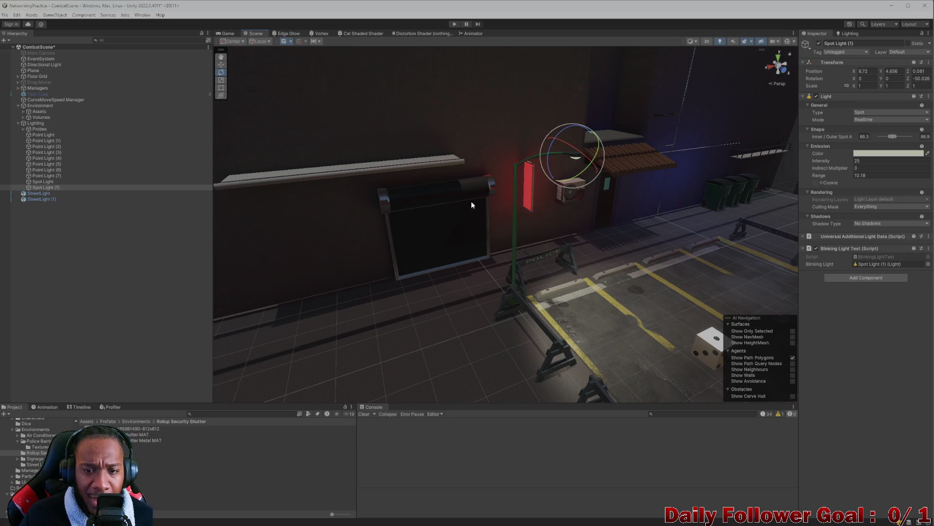
left_click(54, 188)
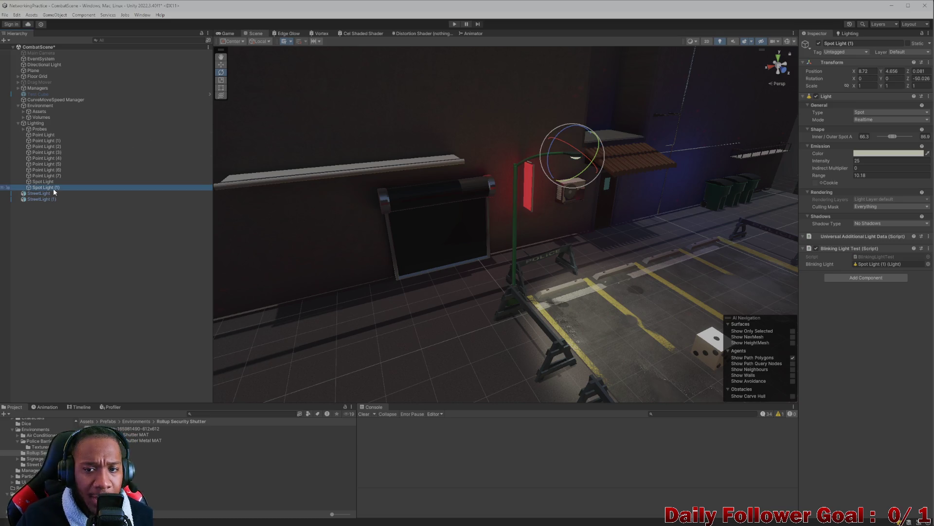
right_click(54, 188)
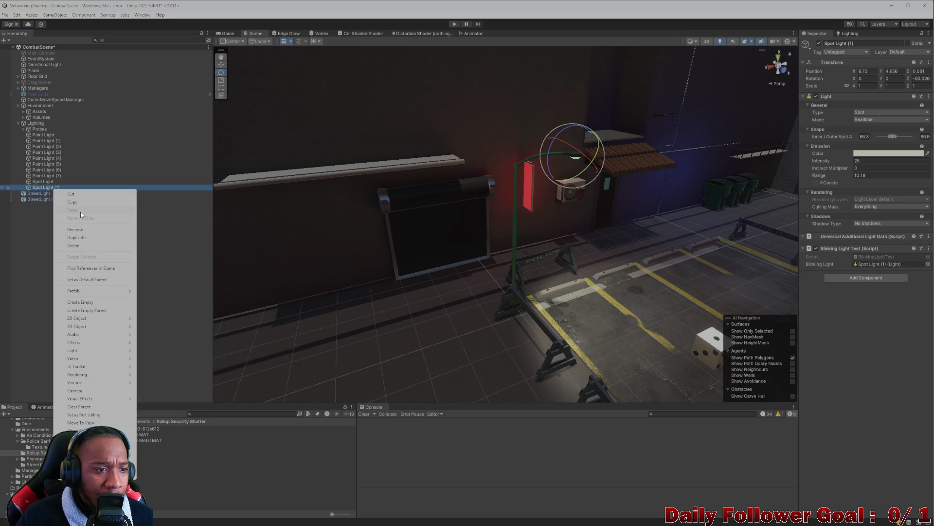
left_click(73, 245)
mouse_move(497, 241)
left_mouse_down()
mouse_move(442, 231)
mouse_move(448, 212)
mouse_move(421, 259)
mouse_move(502, 270)
mouse_move(340, 253)
mouse_move(438, 253)
mouse_move(501, 228)
mouse_move(540, 234)
mouse_move(421, 171)
left_mouse_up()
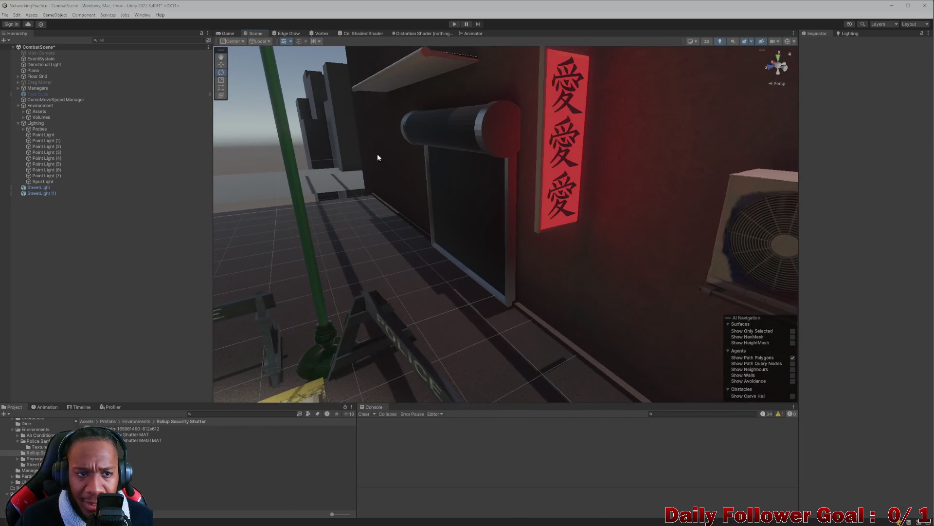
Preview the Game view, then orbit the Scene view to inspect the red sign and wall
left_click(224, 34)
left_click(258, 34)
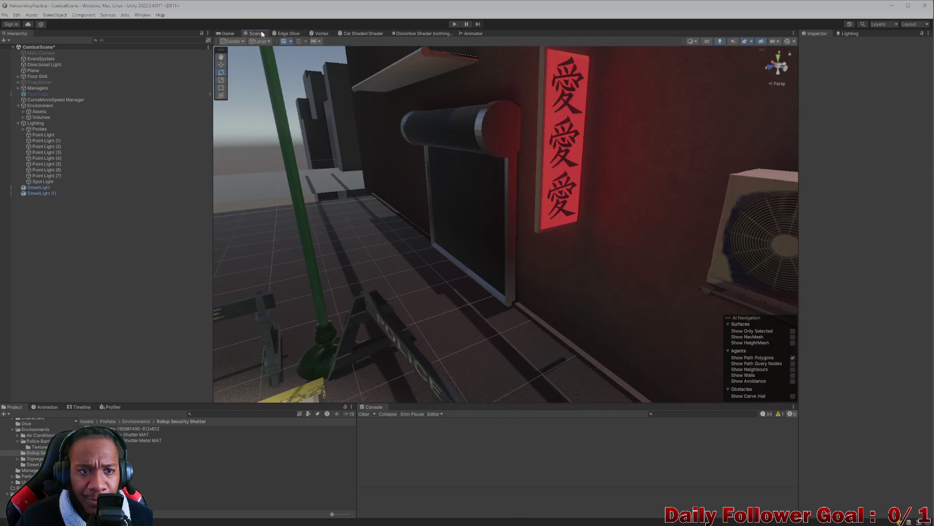
scroll(583, 250, "down", 3)
mouse_move(584, 253)
left_mouse_down()
mouse_move(506, 211)
mouse_move(547, 176)
mouse_move(549, 199)
mouse_move(481, 226)
mouse_move(474, 212)
mouse_move(441, 243)
mouse_move(377, 235)
mouse_move(452, 244)
mouse_move(679, 206)
left_mouse_up()
left_click(679, 206)
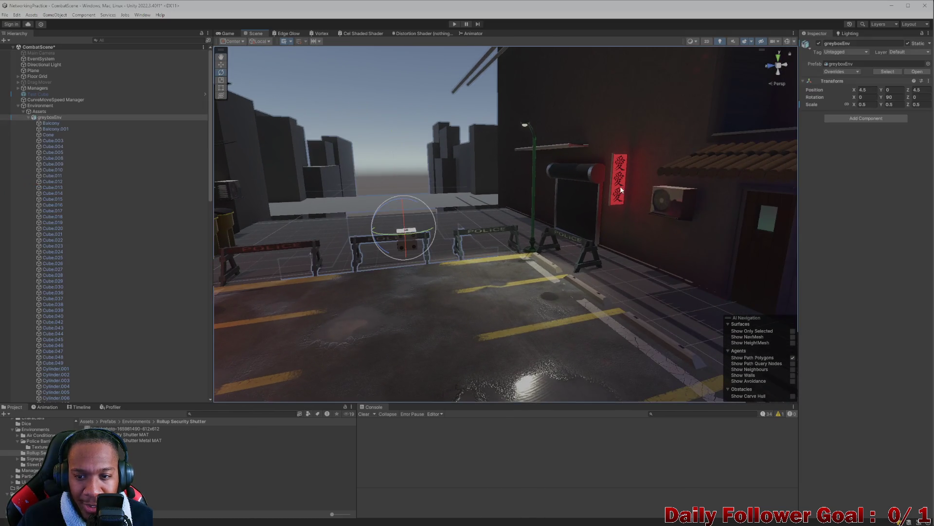
left_click(614, 190)
mouse_move(617, 187)
left_mouse_down()
mouse_move(565, 235)
mouse_move(540, 243)
left_mouse_up()
scroll(97, 262, "up", 12)
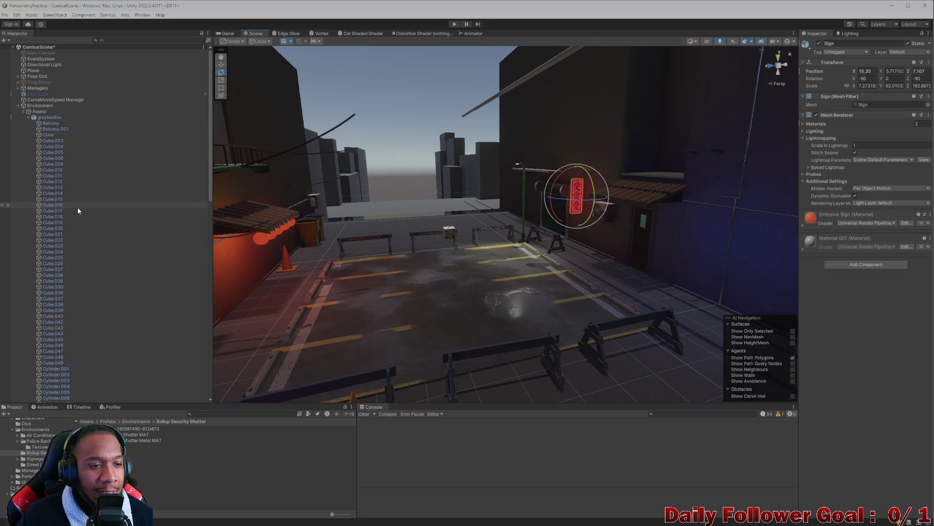
scroll(88, 231, "down", 5)
scroll(67, 276, "up", 5)
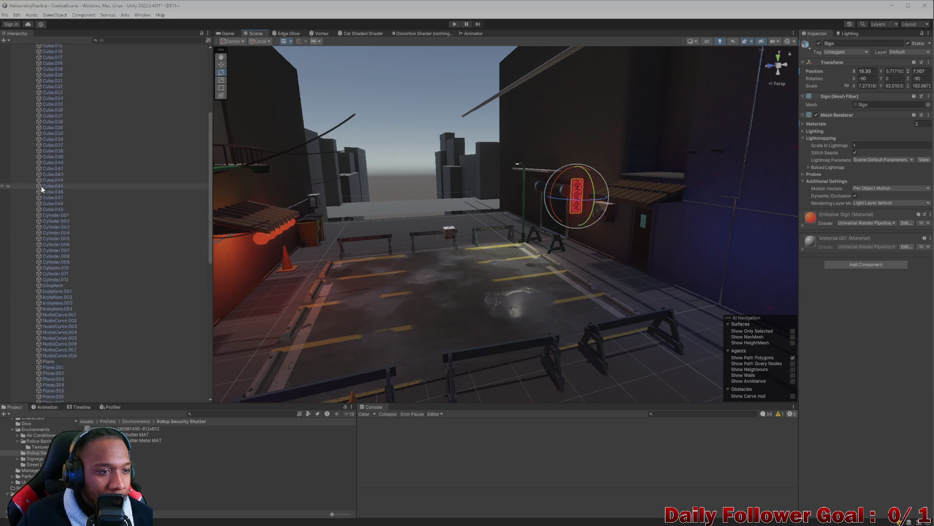
Collapse the Assets and Lighting groups and select Global Volume to show its Bloom settings
left_click(23, 111)
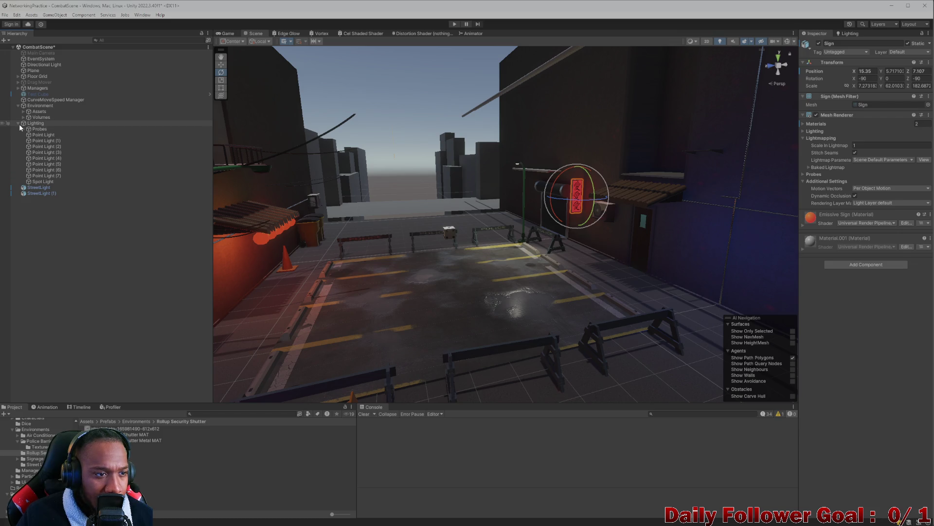
left_click(19, 123)
left_click(23, 117)
left_click(52, 123)
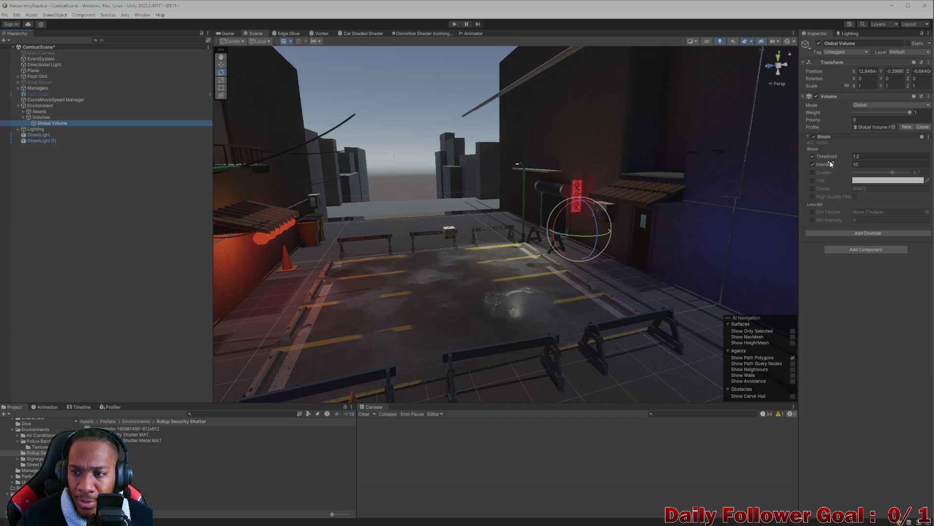
Orbit over the alley and nudge the Bloom intensity up slightly
mouse_move(684, 209)
left_mouse_down()
mouse_move(596, 252)
mouse_move(594, 283)
left_mouse_up()
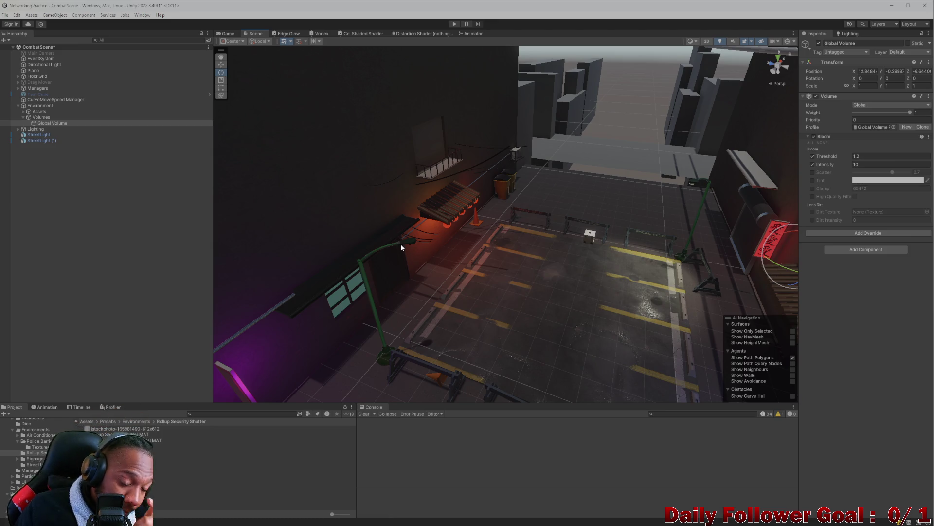
mouse_move(456, 263)
left_mouse_down()
mouse_move(476, 277)
mouse_move(510, 280)
left_mouse_up()
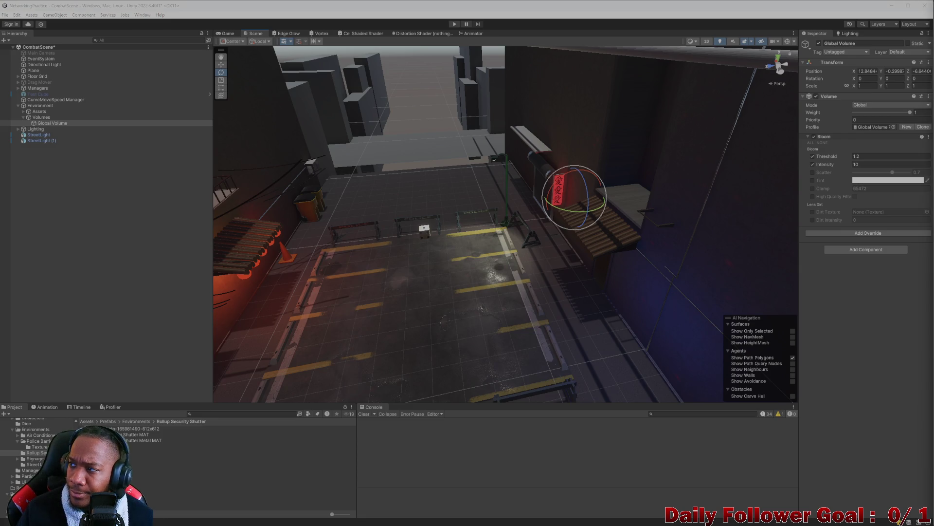
mouse_move(627, 170)
left_mouse_down()
mouse_move(400, 256)
mouse_move(465, 247)
mouse_move(428, 262)
mouse_move(552, 195)
mouse_move(438, 246)
mouse_move(489, 238)
mouse_move(460, 229)
mouse_move(442, 209)
mouse_move(560, 202)
mouse_move(511, 178)
mouse_move(515, 185)
left_mouse_up()
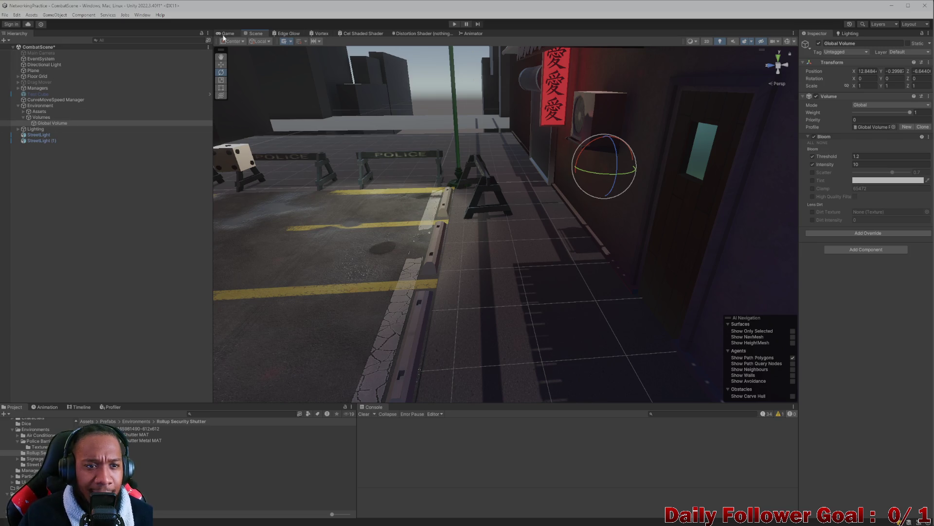
mouse_move(481, 209)
left_mouse_down()
mouse_move(492, 203)
mouse_move(543, 235)
mouse_move(517, 234)
mouse_move(676, 184)
mouse_move(645, 208)
mouse_move(728, 220)
mouse_move(652, 247)
left_mouse_up()
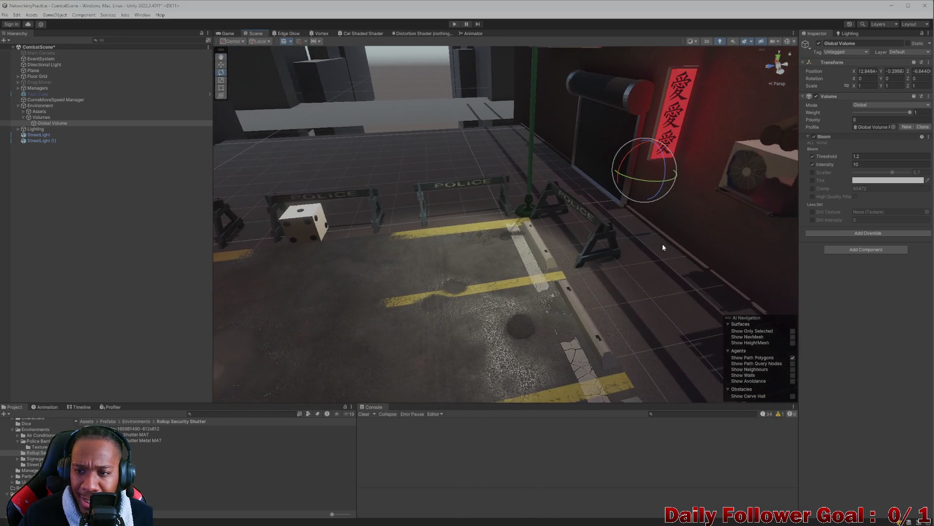
left_click_drag(848, 165, 917, 164)
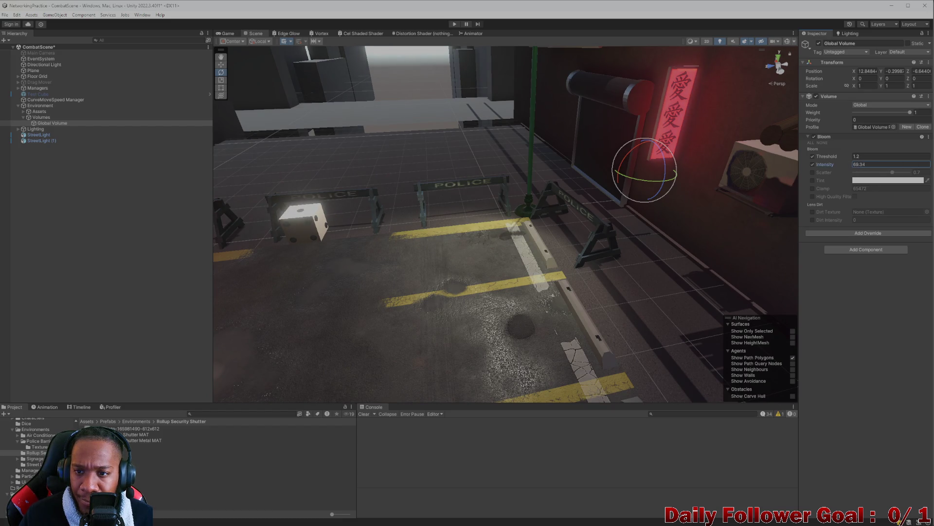
mouse_move(462, 244)
left_mouse_down()
mouse_move(408, 260)
mouse_move(371, 257)
mouse_move(440, 227)
mouse_move(509, 216)
left_mouse_up()
Try Bloom intensity values of 10 and 25
type("10")
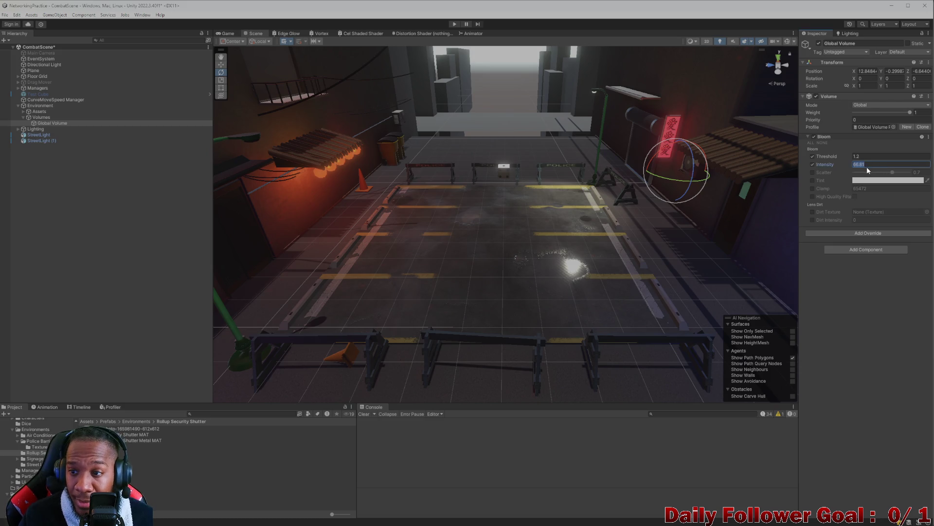
left_click_drag(847, 168, 908, 171)
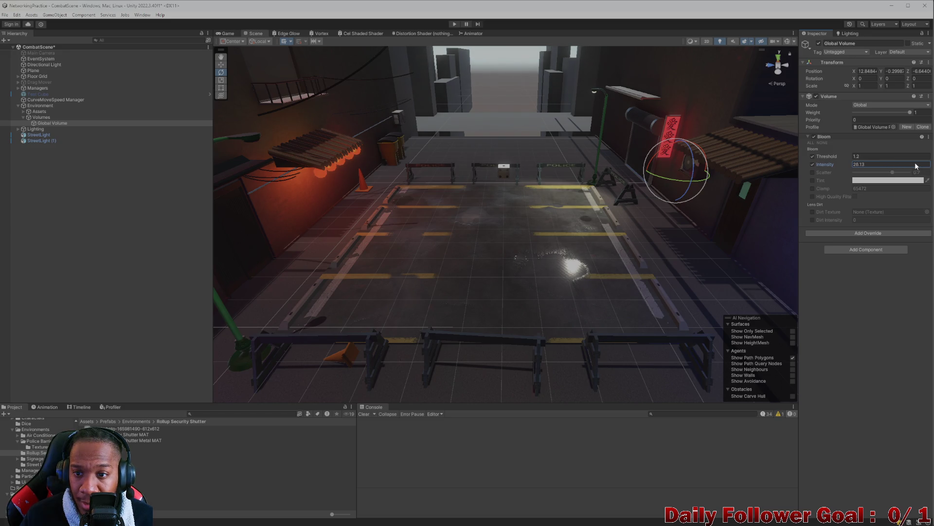
type("10")
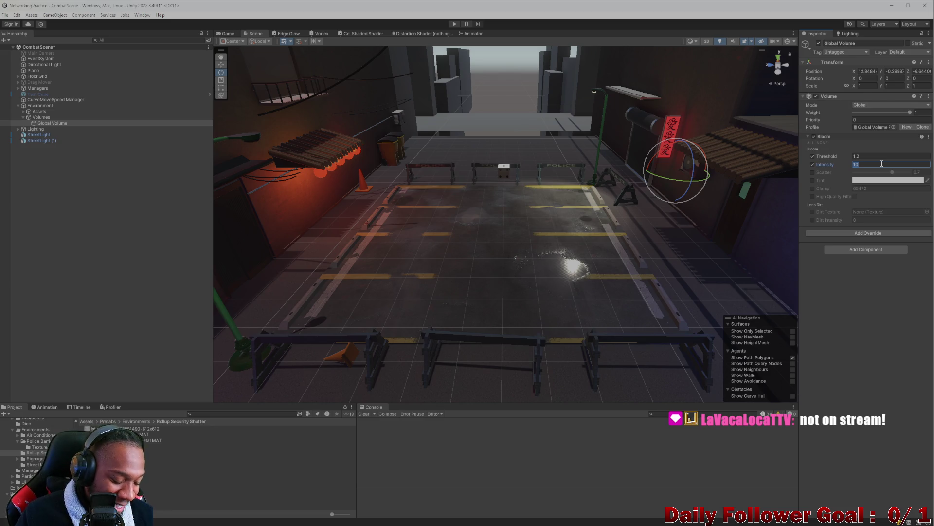
key("BackSpace")
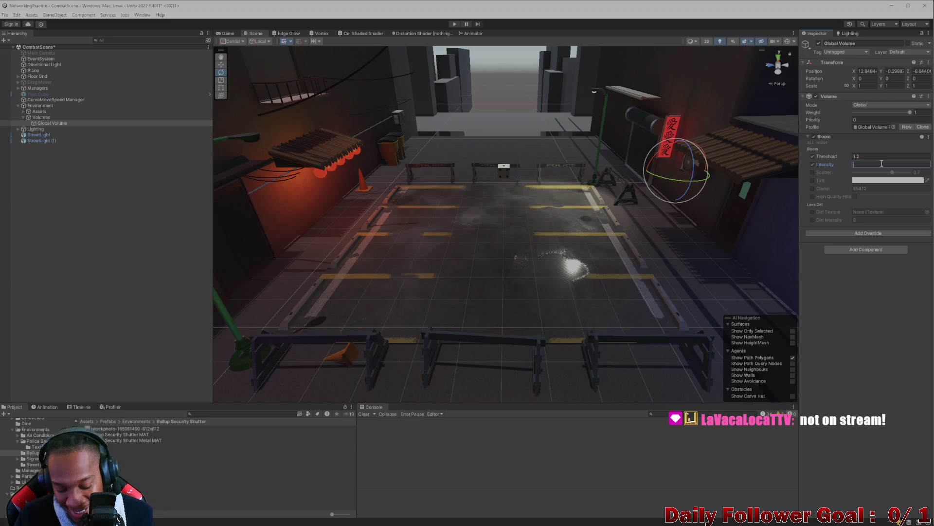
type("25")
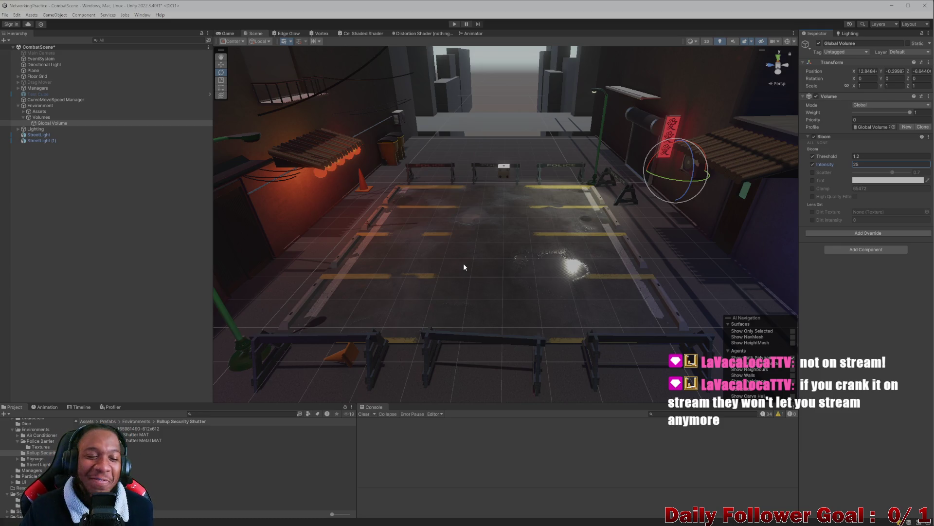
Set Bloom intensity to 20 and orbit around the street light and shutter to check the glow
scroll(573, 302, "up", 5)
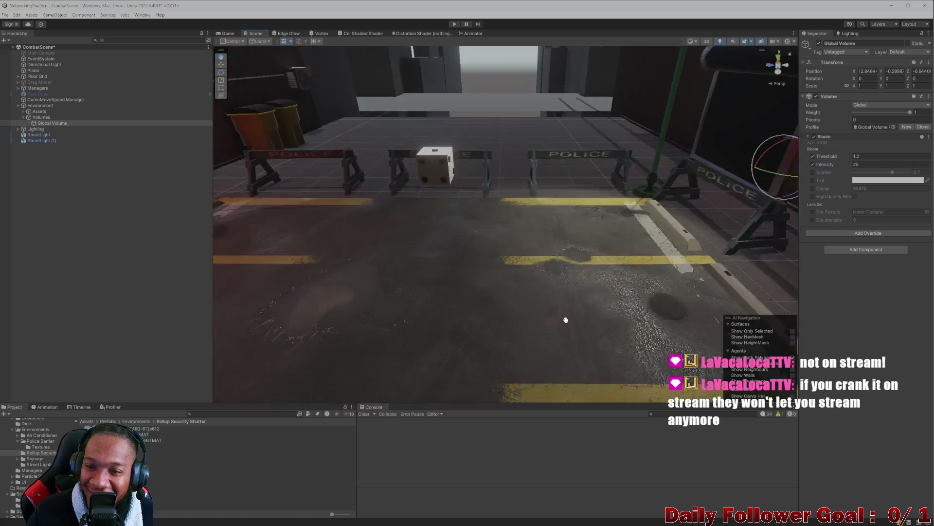
mouse_move(570, 315)
left_mouse_down()
mouse_move(671, 244)
mouse_move(553, 270)
mouse_move(554, 260)
mouse_move(419, 238)
left_mouse_up()
left_click(899, 164)
type("2")
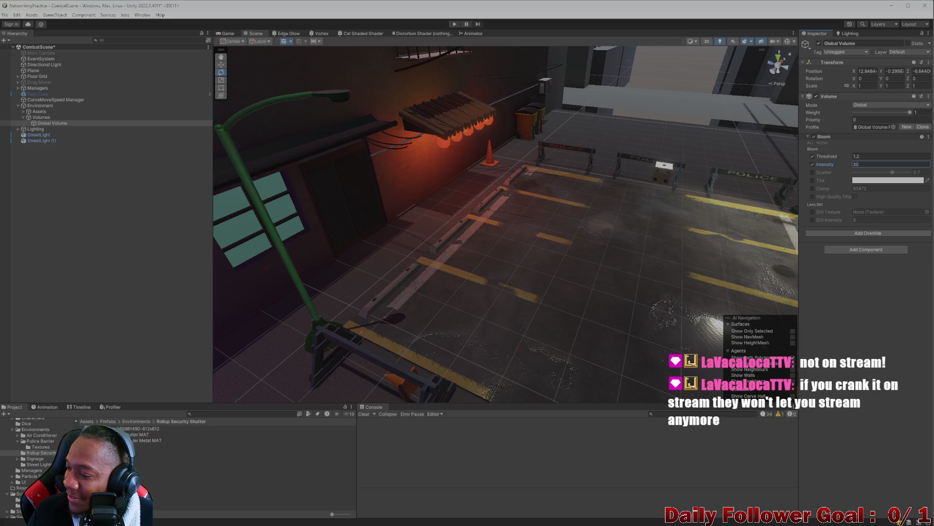
left_click_drag(546, 267, 597, 220)
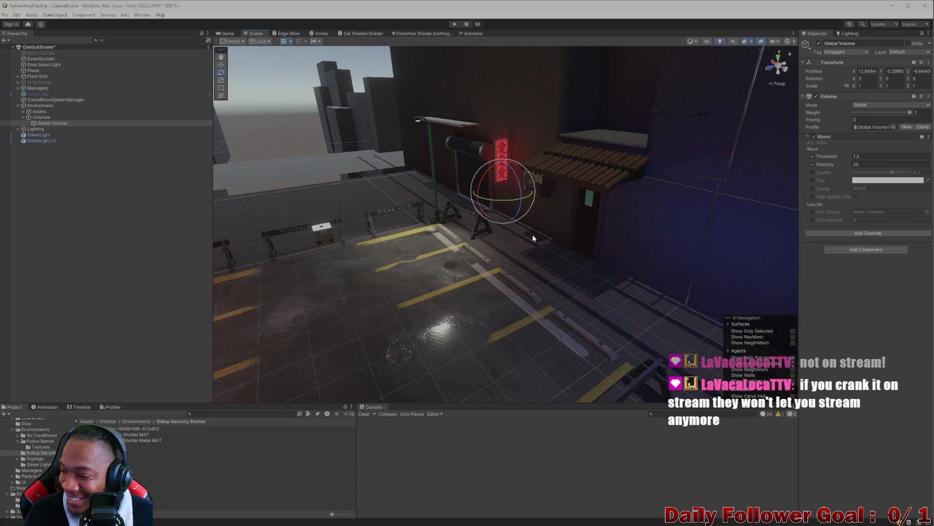
scroll(526, 240, "up", 3)
mouse_move(523, 222)
left_mouse_down()
mouse_move(580, 298)
mouse_move(559, 261)
left_mouse_up()
mouse_move(461, 255)
left_mouse_down()
mouse_move(620, 279)
mouse_move(482, 259)
mouse_move(578, 273)
mouse_move(601, 236)
mouse_move(592, 257)
mouse_move(535, 272)
mouse_move(387, 258)
mouse_move(450, 297)
mouse_move(521, 294)
mouse_move(538, 288)
mouse_move(371, 327)
mouse_move(428, 306)
mouse_move(325, 310)
mouse_move(474, 268)
mouse_move(513, 305)
mouse_move(559, 281)
mouse_move(530, 298)
mouse_move(363, 306)
mouse_move(567, 306)
left_mouse_up()
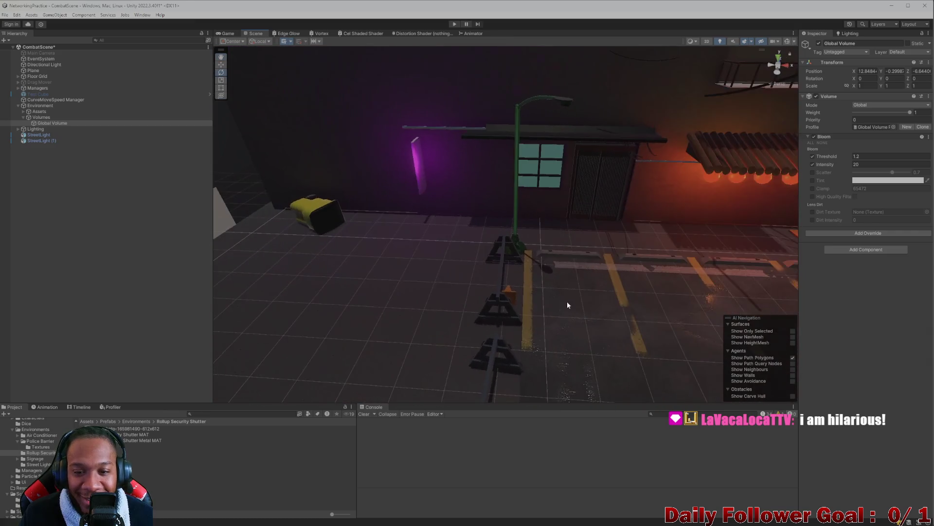
mouse_move(467, 299)
left_mouse_down()
mouse_move(503, 277)
mouse_move(540, 278)
mouse_move(544, 299)
mouse_move(560, 281)
mouse_move(444, 303)
mouse_move(564, 308)
mouse_move(366, 298)
mouse_move(501, 334)
mouse_move(431, 341)
mouse_move(417, 302)
mouse_move(499, 242)
mouse_move(501, 292)
mouse_move(701, 332)
mouse_move(499, 329)
mouse_move(417, 314)
mouse_move(371, 280)
mouse_move(434, 223)
mouse_move(503, 238)
left_mouse_up()
mouse_move(666, 233)
left_mouse_down()
mouse_move(630, 225)
mouse_move(547, 238)
mouse_move(507, 273)
mouse_move(586, 323)
mouse_move(490, 259)
mouse_move(547, 296)
mouse_move(467, 332)
mouse_move(454, 313)
mouse_move(532, 302)
left_mouse_up()
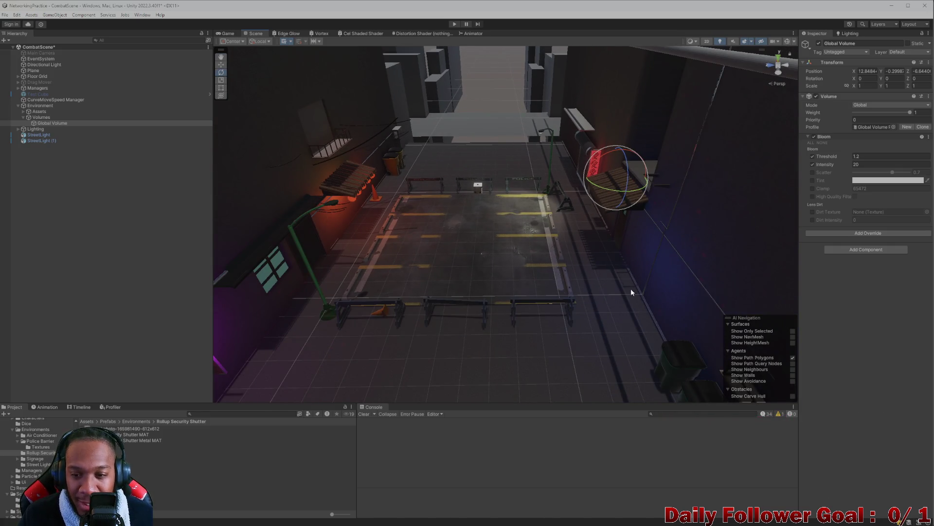
scroll(591, 286, "up", 5)
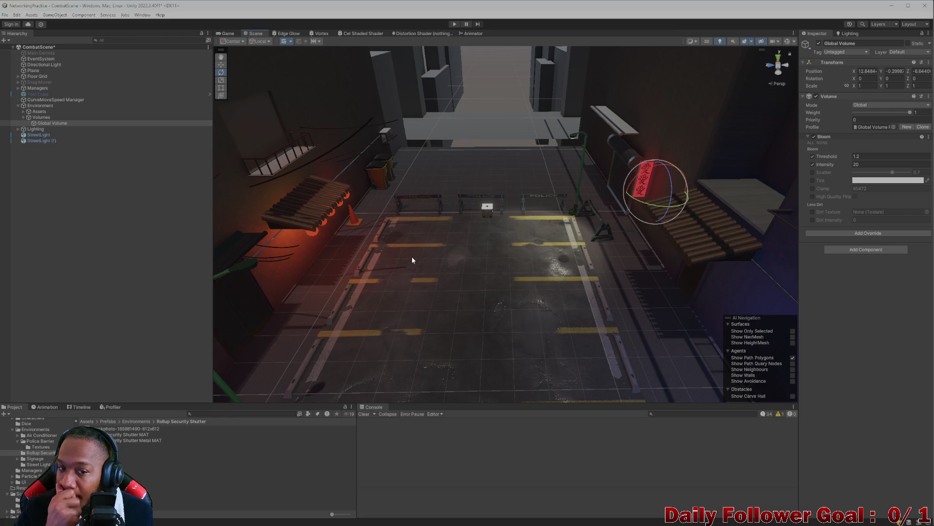
mouse_move(411, 256)
left_mouse_down()
mouse_move(398, 261)
mouse_move(388, 250)
mouse_move(363, 264)
mouse_move(349, 239)
mouse_move(571, 302)
mouse_move(546, 312)
mouse_move(428, 261)
mouse_move(453, 307)
mouse_move(505, 338)
mouse_move(469, 273)
mouse_move(512, 296)
mouse_move(530, 321)
mouse_move(527, 298)
mouse_move(378, 276)
mouse_move(373, 289)
left_mouse_up()
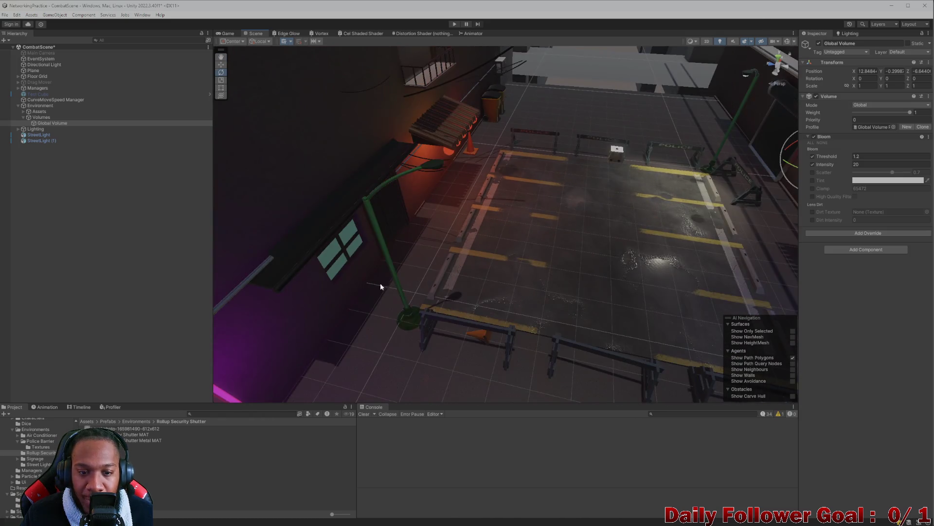
left_click(393, 279)
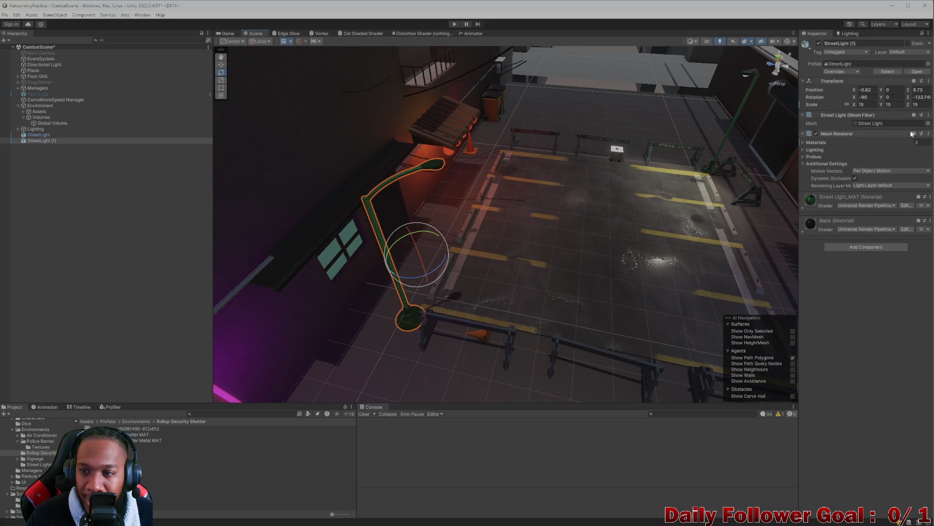
Expand the street lamp's material and try a dull red base colour
left_click(813, 202)
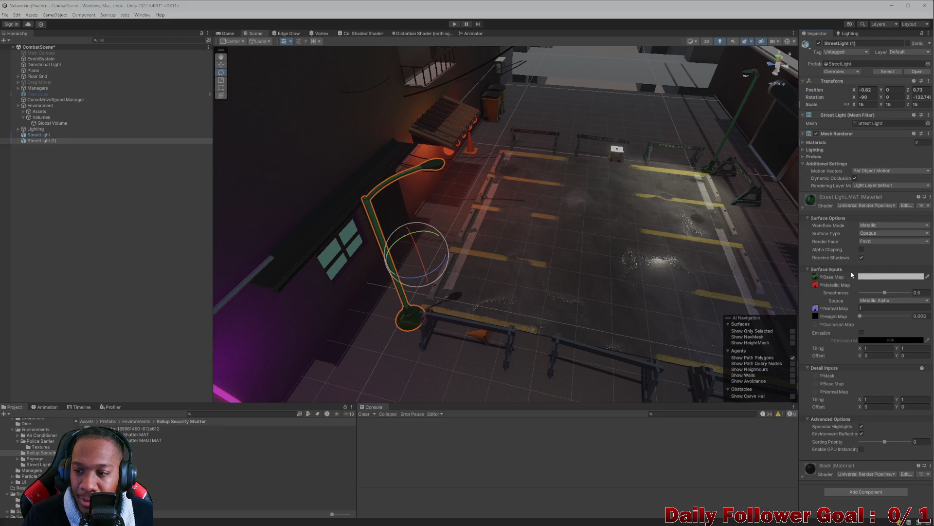
left_click(866, 276)
left_click(906, 329)
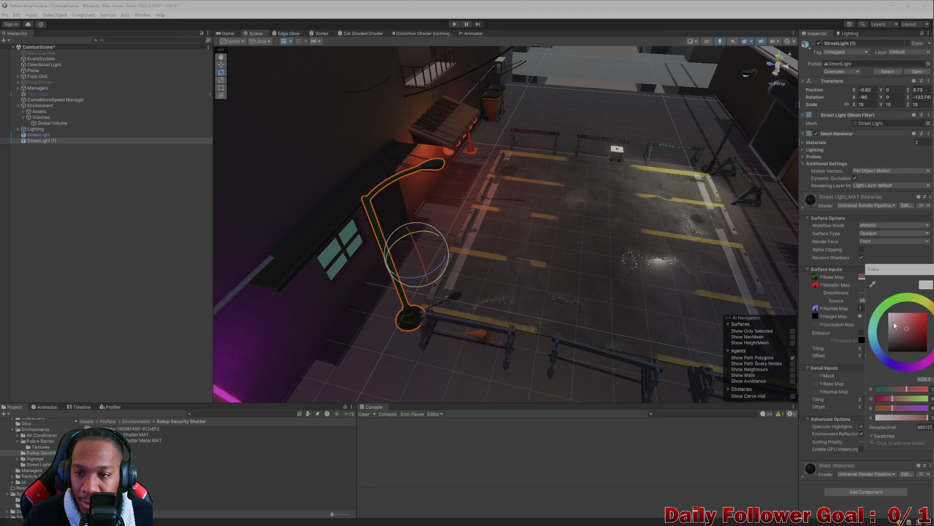
scroll(577, 227, "up", 8)
scroll(562, 235, "down", 2)
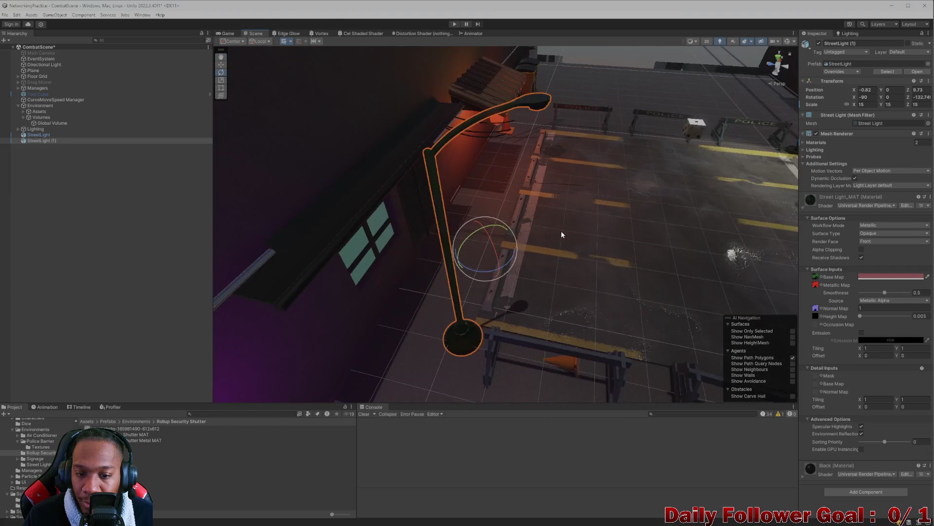
left_click_drag(562, 235, 539, 234)
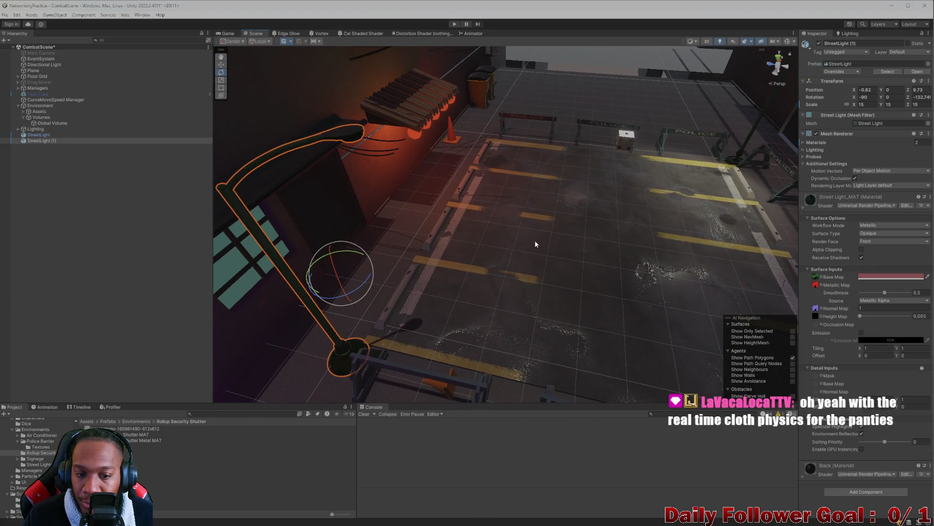
scroll(535, 244, "up", 10)
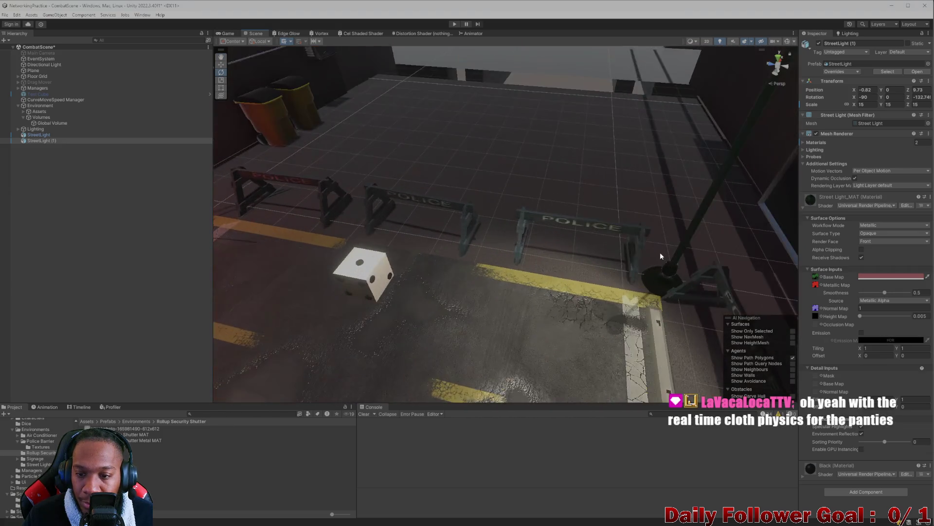
scroll(639, 275, "up", 5)
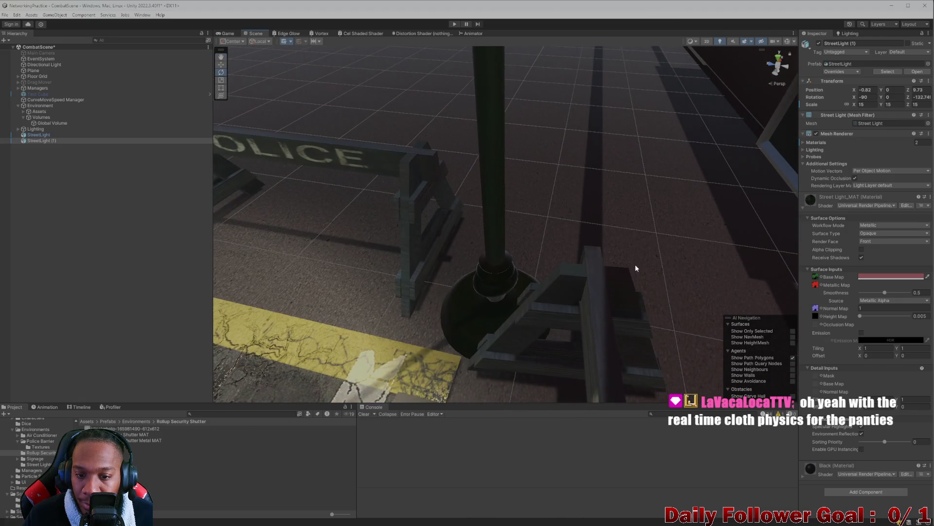
Shift the Street Light_MAT base colour through dark and saturated red to purple and blue
left_click(884, 277)
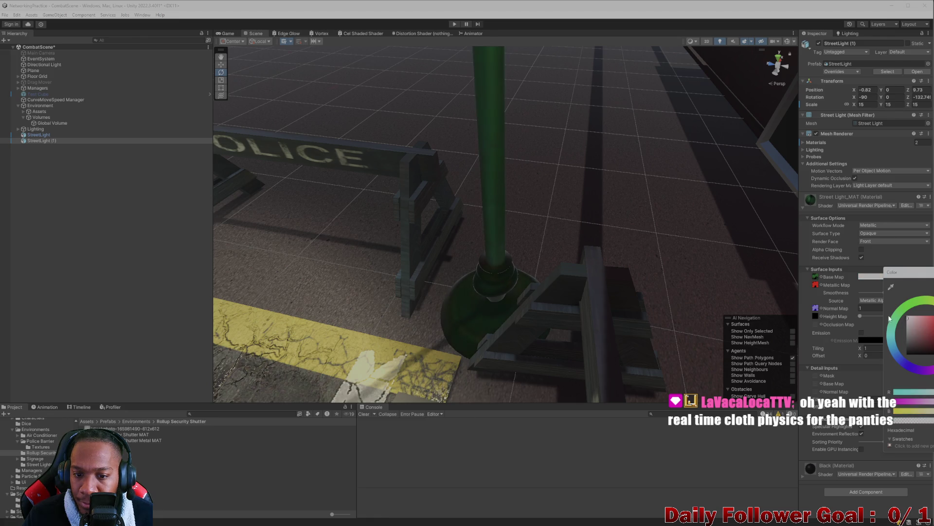
left_click(926, 336)
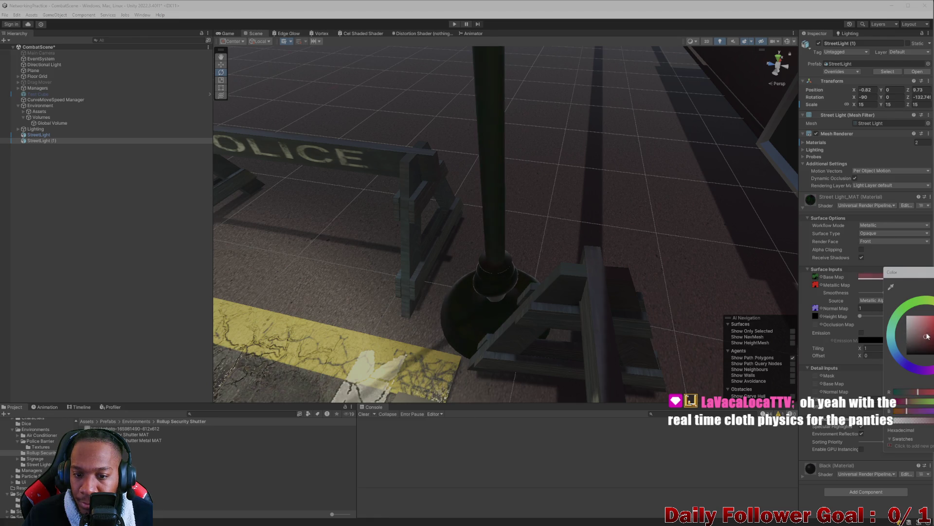
left_click(931, 312)
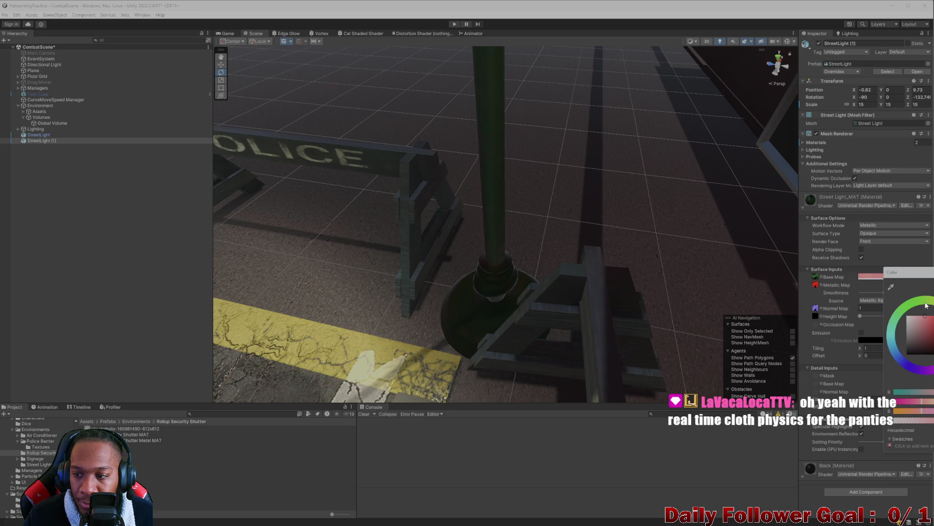
mouse_move(932, 350)
left_mouse_down()
mouse_move(920, 378)
mouse_move(901, 361)
left_mouse_up()
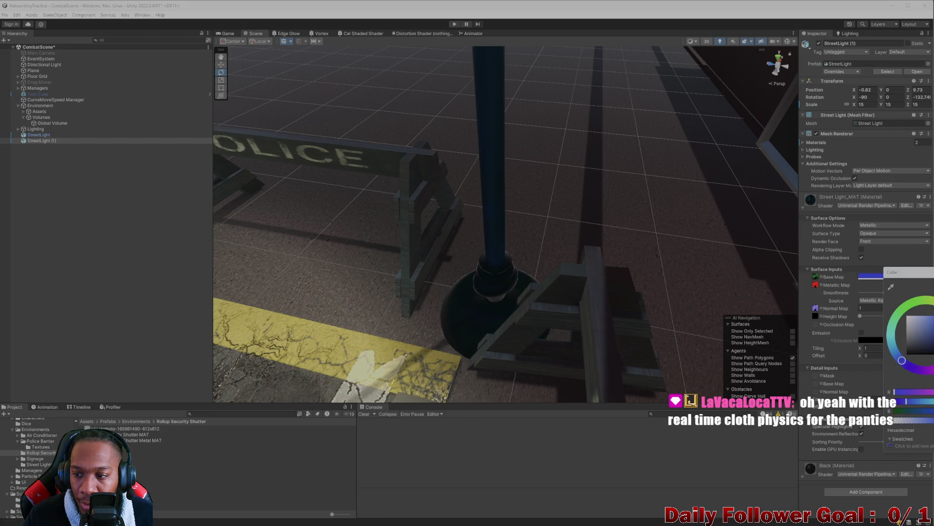
scroll(506, 210, "down", 10)
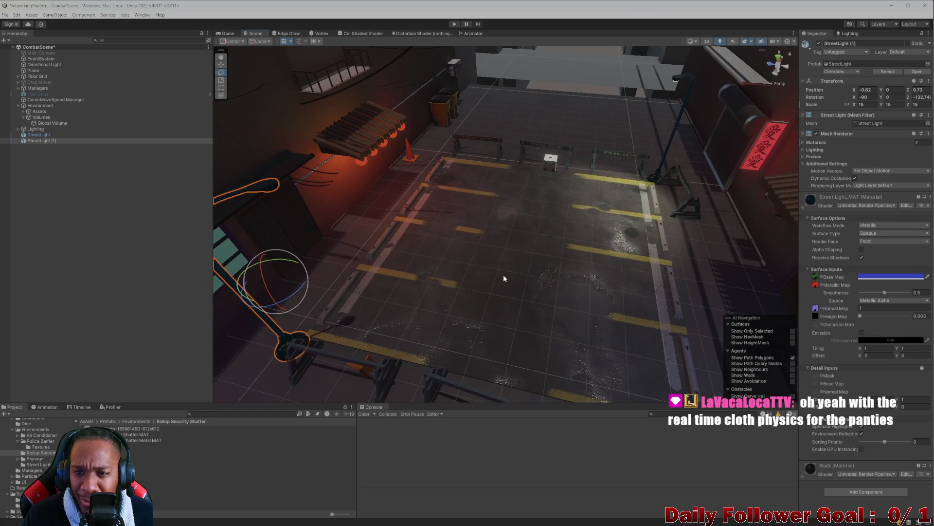
key("f")
mouse_move(560, 292)
left_mouse_down()
mouse_move(626, 276)
mouse_move(590, 302)
mouse_move(359, 305)
left_mouse_up()
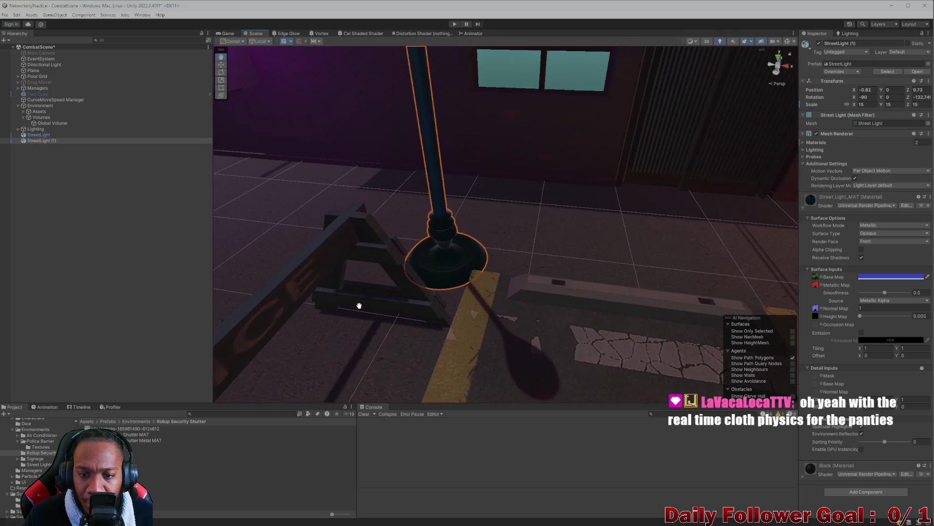
mouse_move(433, 278)
left_mouse_down()
mouse_move(461, 255)
mouse_move(594, 267)
mouse_move(701, 258)
mouse_move(622, 219)
mouse_move(605, 252)
mouse_move(553, 273)
mouse_move(561, 281)
mouse_move(542, 287)
mouse_move(499, 248)
mouse_move(502, 230)
mouse_move(470, 211)
mouse_move(504, 265)
mouse_move(483, 215)
mouse_move(492, 256)
mouse_move(489, 211)
mouse_move(507, 265)
mouse_move(508, 337)
mouse_move(384, 240)
mouse_move(427, 214)
mouse_move(461, 323)
mouse_move(545, 288)
mouse_move(635, 327)
mouse_move(528, 257)
mouse_move(618, 310)
mouse_move(534, 302)
mouse_move(584, 280)
left_mouse_up()
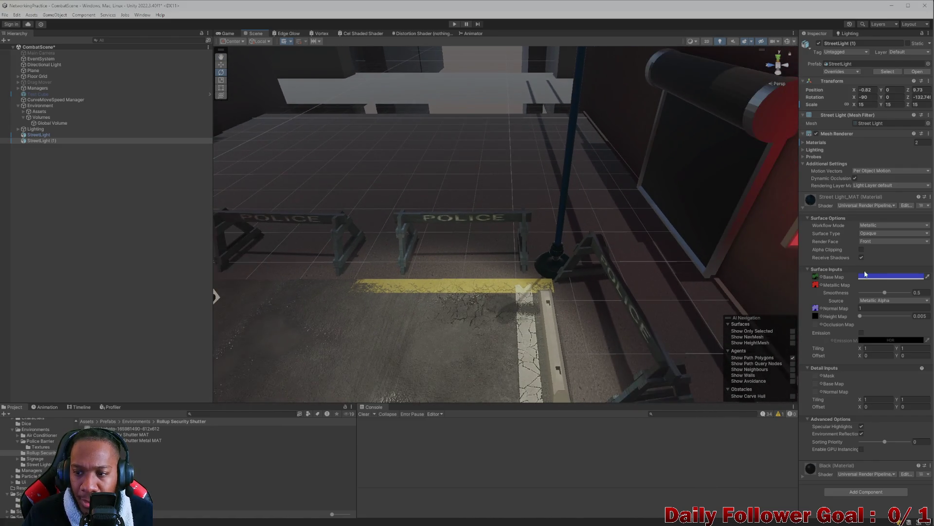
left_click(883, 279)
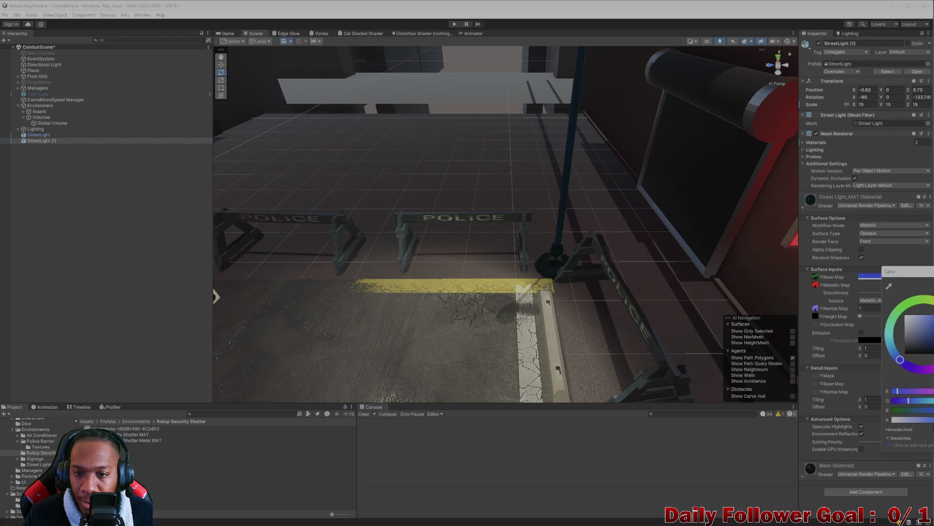
mouse_move(688, 307)
left_mouse_down()
mouse_move(474, 287)
mouse_move(570, 264)
mouse_move(513, 323)
mouse_move(486, 305)
mouse_move(597, 287)
left_mouse_up()
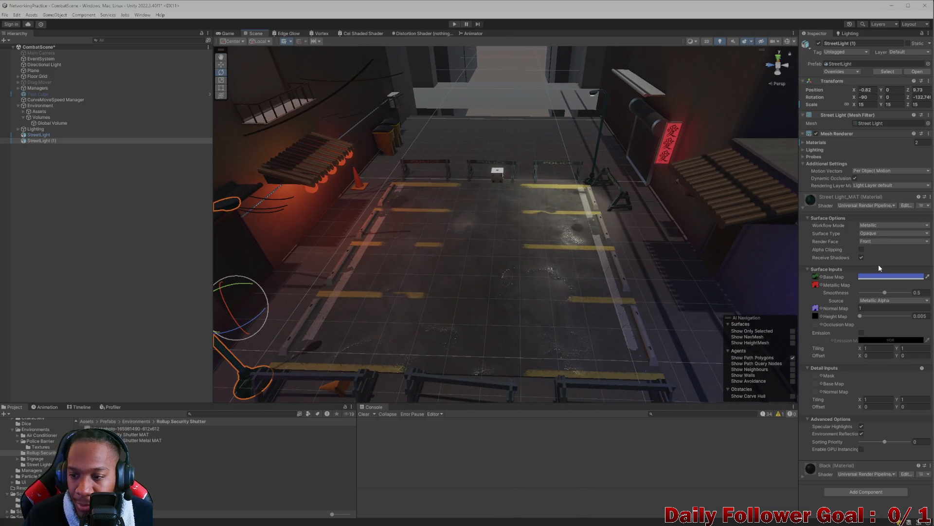
Try red and then green as the lamp post's base colour
left_click(891, 277)
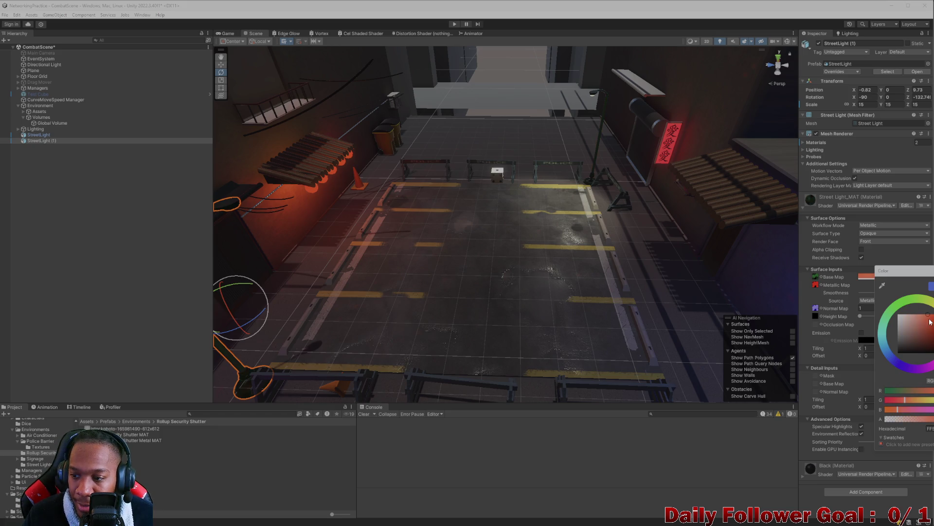
left_click_drag(545, 282, 568, 288)
scroll(559, 291, "up", 5)
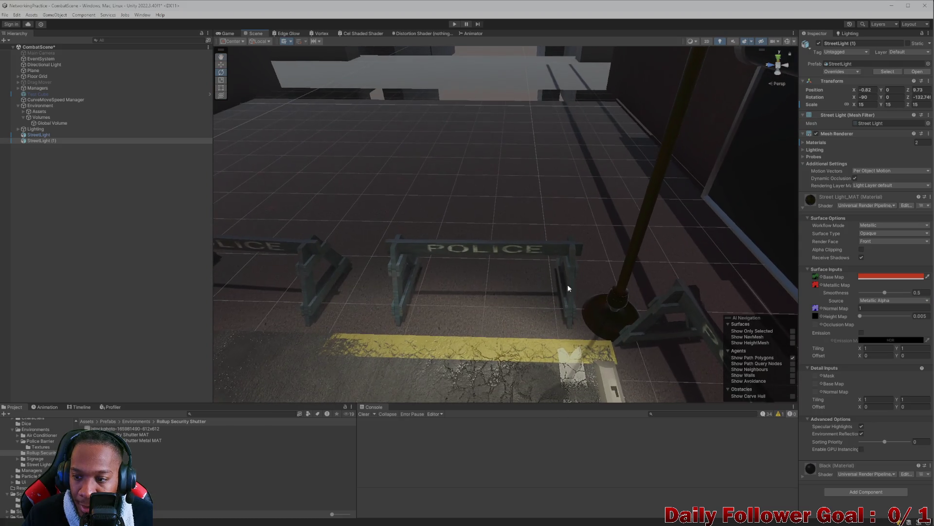
left_click(901, 277)
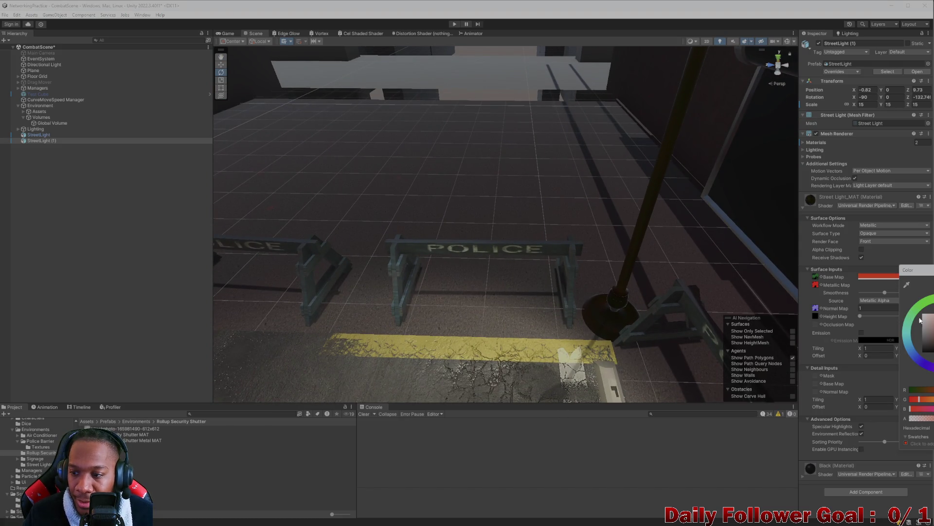
mouse_move(932, 321)
left_mouse_down()
mouse_move(925, 299)
mouse_move(930, 362)
mouse_move(899, 354)
left_mouse_up()
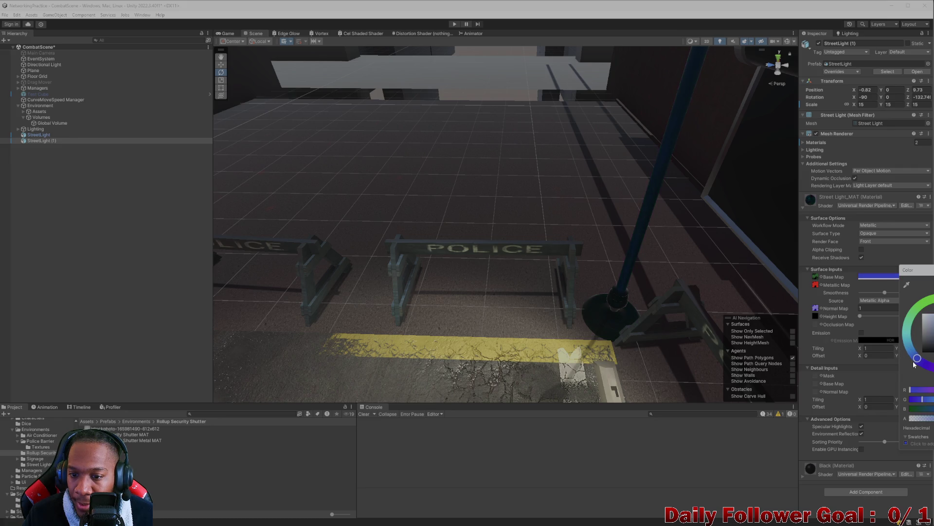
scroll(493, 306, "down", 10)
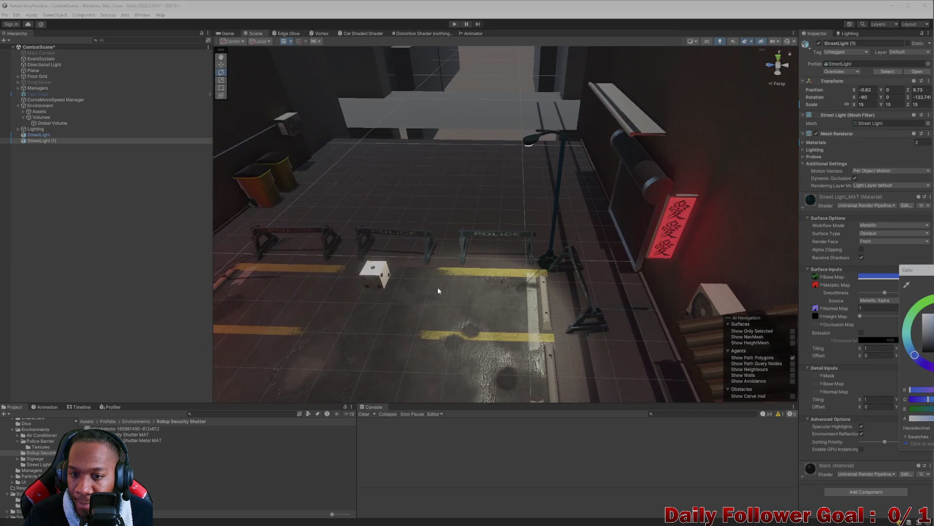
scroll(512, 248, "down", 3)
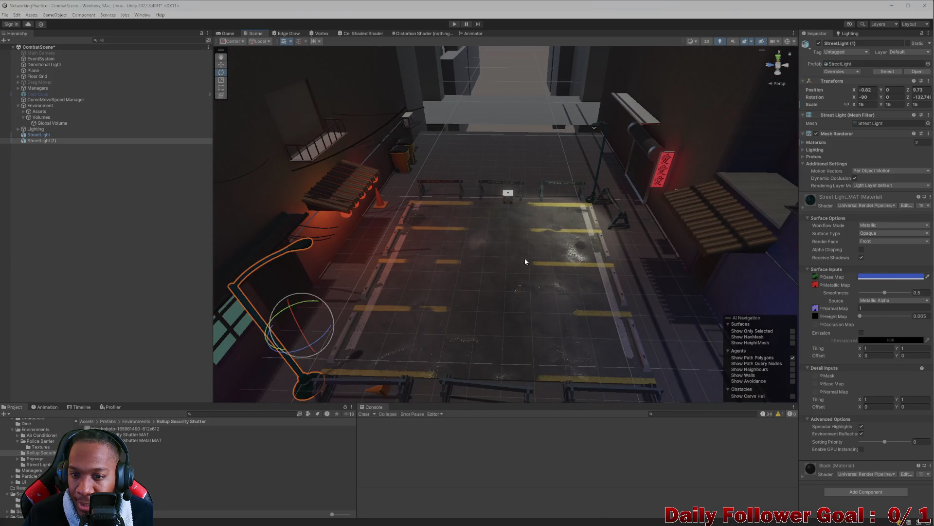
Darken the Street Light_MAT base colour to a deep navy blue
left_click(900, 277)
scroll(677, 284, "up", 10)
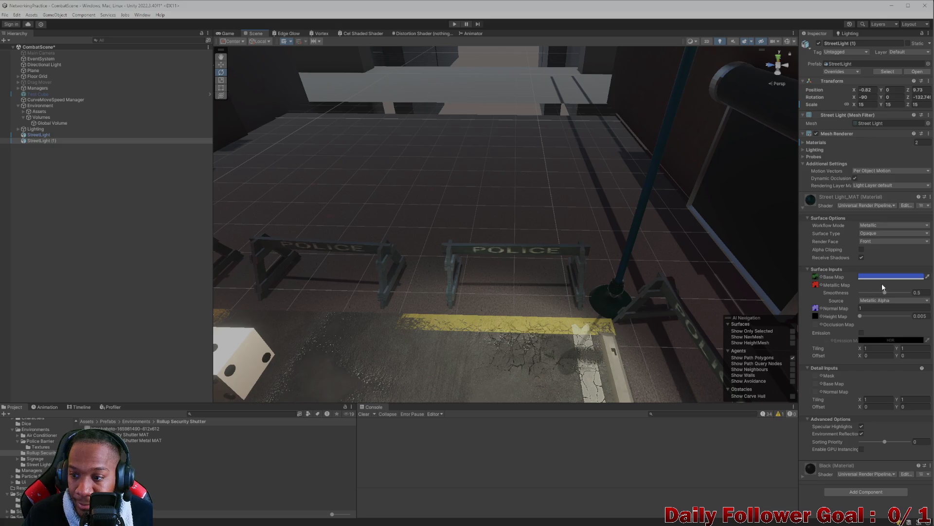
left_click(885, 276)
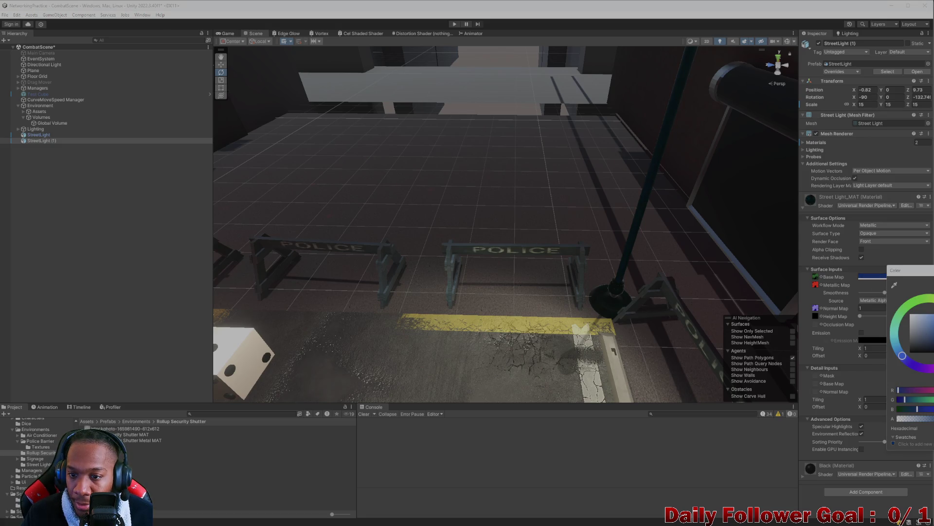
scroll(617, 282, "down", 8)
scroll(563, 252, "down", 3)
scroll(624, 224, "up", 10)
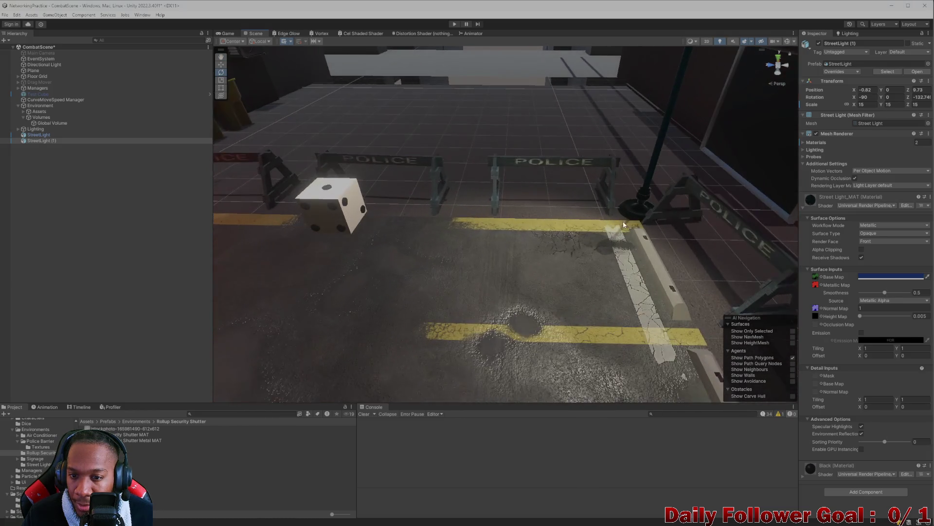
scroll(623, 225, "up", 10)
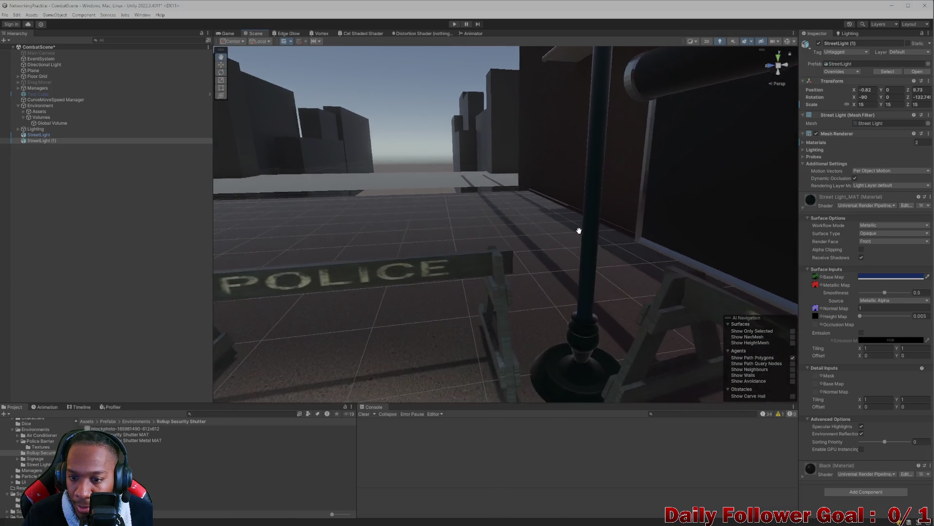
scroll(580, 231, "down", 10)
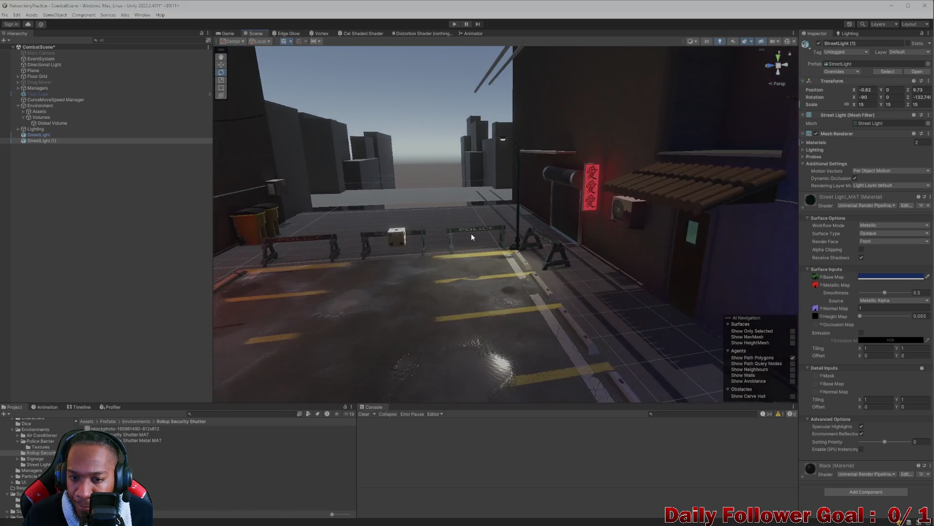
Select greyboxEnv and save the CombatScene scene
key("f")
mouse_move(537, 298)
left_mouse_down()
mouse_move(474, 268)
mouse_move(446, 278)
mouse_move(421, 309)
mouse_move(461, 246)
mouse_move(431, 250)
mouse_move(474, 253)
left_mouse_up()
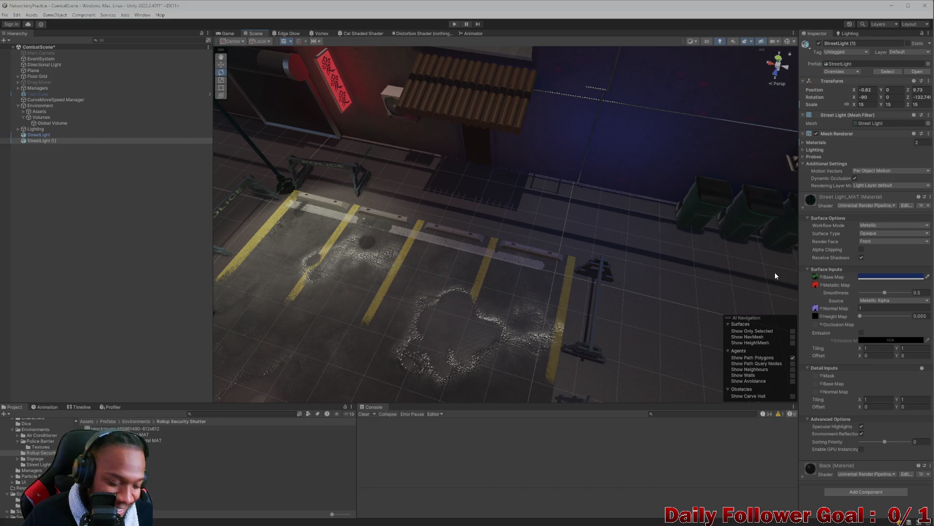
mouse_move(537, 260)
left_mouse_down()
mouse_move(398, 280)
mouse_move(409, 255)
mouse_move(481, 290)
left_mouse_up()
left_click(481, 291)
key("ctrl+s")
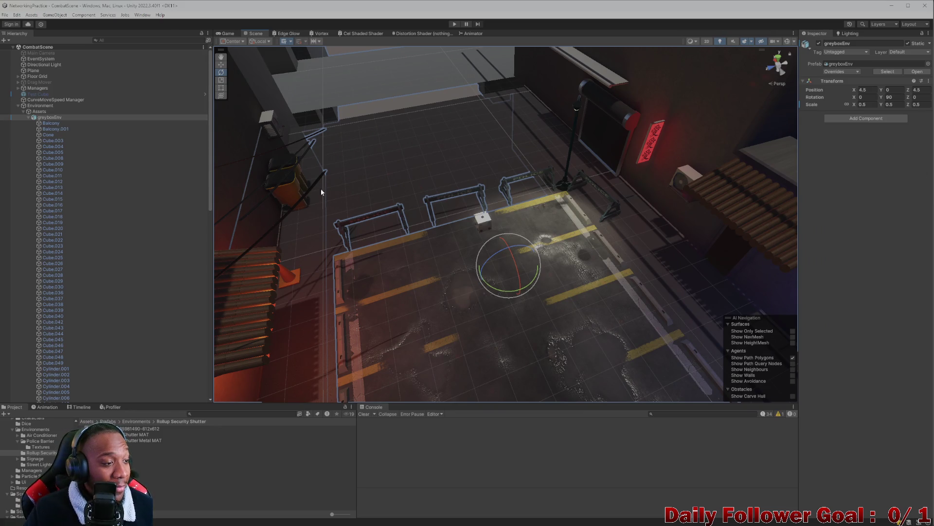
Switch to Visual Studio and close the GameServer solution without saving
key("alt+Tab")
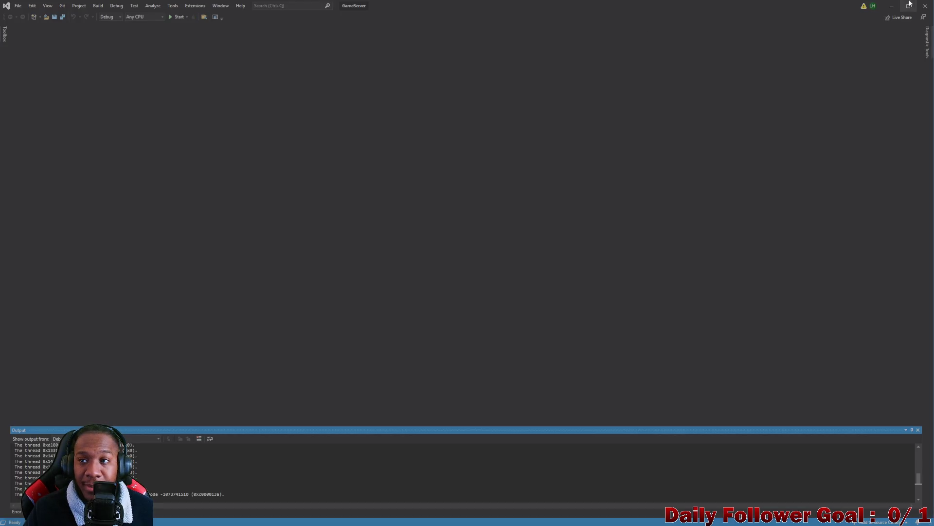
left_click(926, 5)
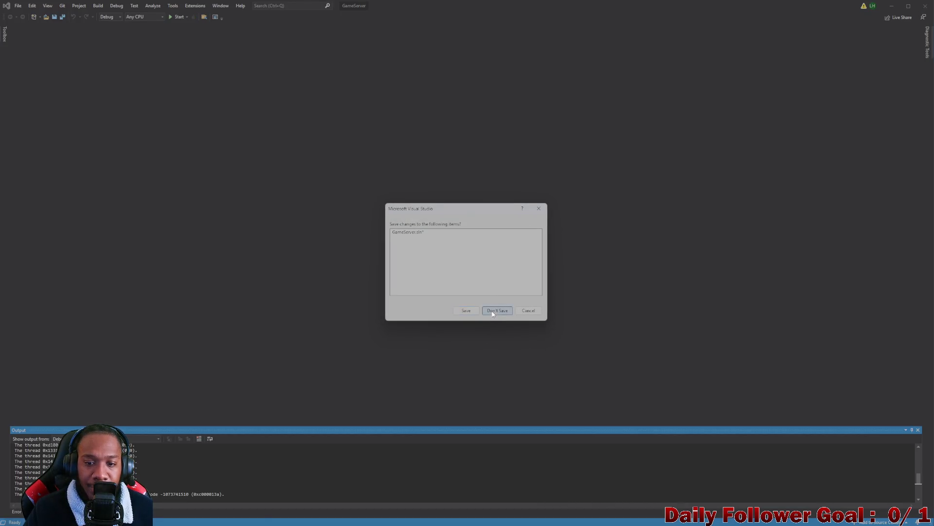
left_click(493, 311)
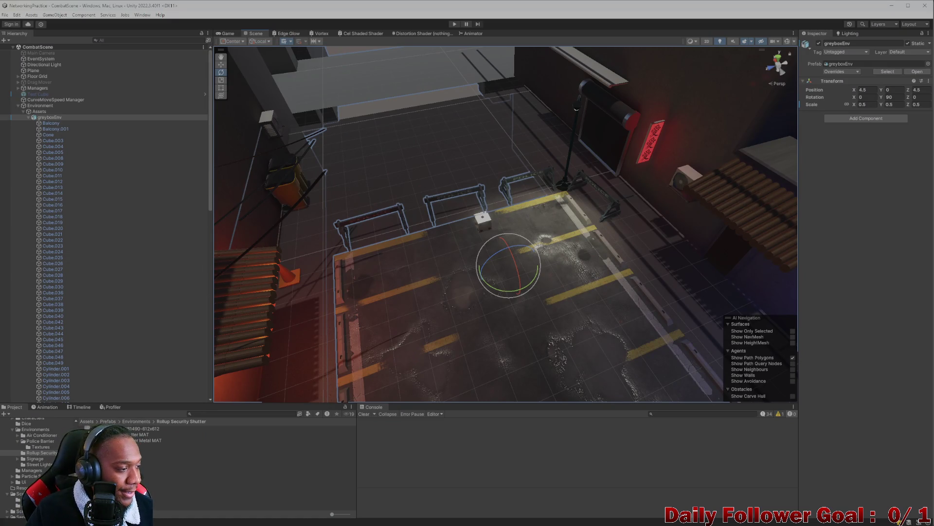
mouse_move(358, 300)
left_mouse_down()
mouse_move(419, 312)
mouse_move(361, 255)
mouse_move(393, 273)
mouse_move(450, 269)
mouse_move(367, 241)
mouse_move(442, 265)
mouse_move(396, 247)
mouse_move(379, 253)
left_mouse_up()
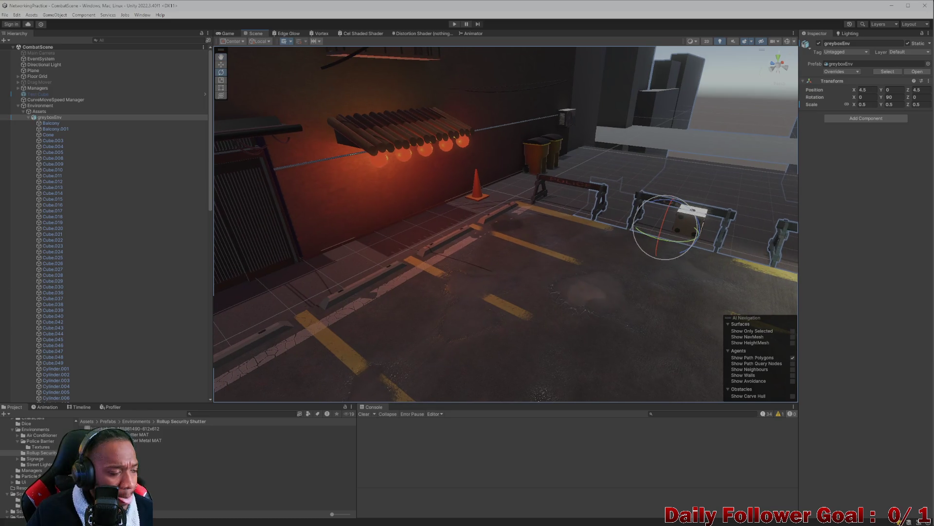